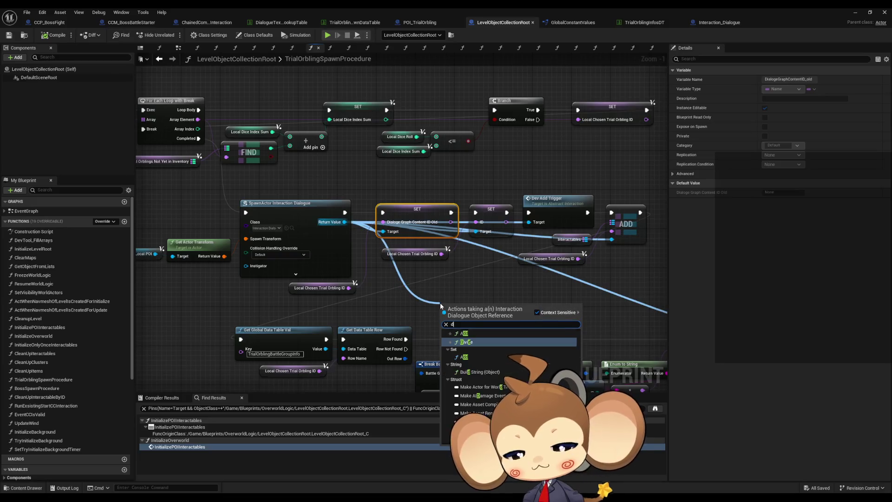
Step: Add a Set Dialogue Tree Asset node on the spawned Interaction Dialogue and place it beside ADD
type("tree")
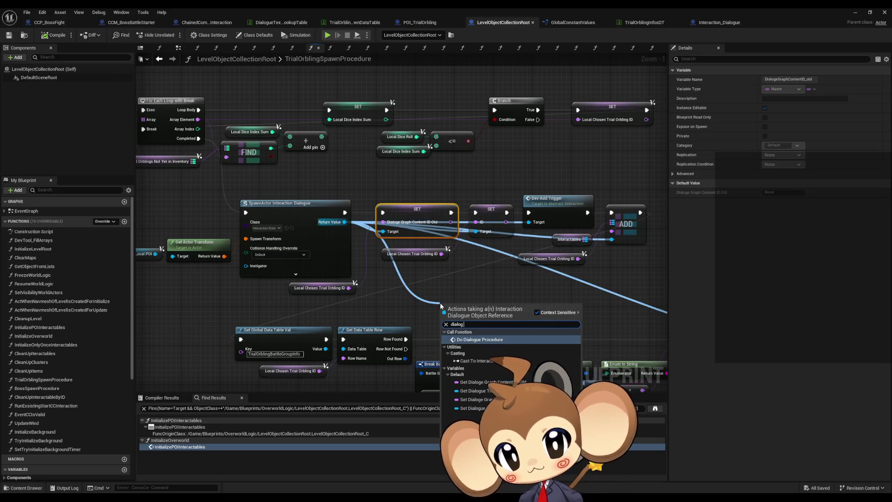
key("Down")
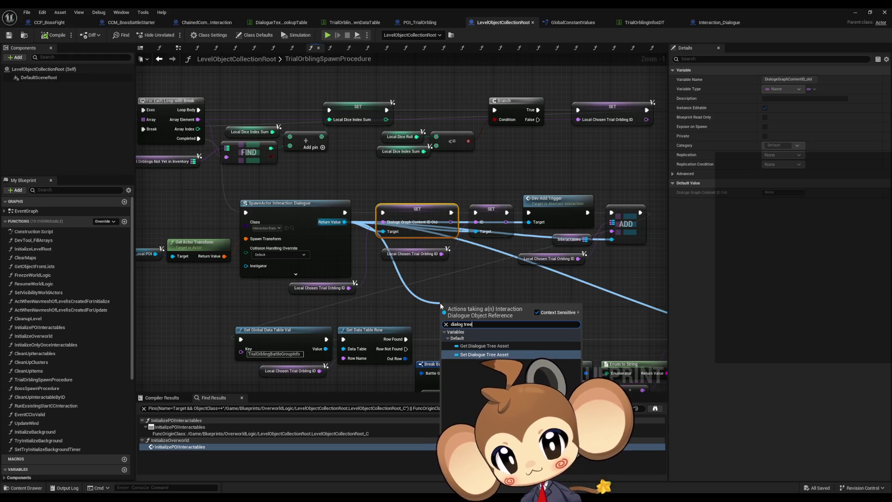
key("Return")
mouse_move(385, 289)
left_mouse_down()
mouse_move(610, 232)
mouse_move(614, 221)
left_mouse_up()
left_click(568, 179)
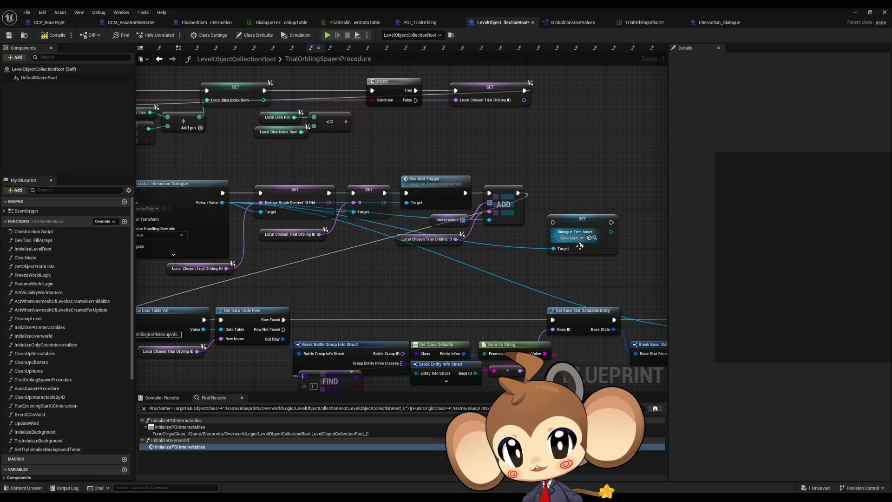
left_click(585, 206)
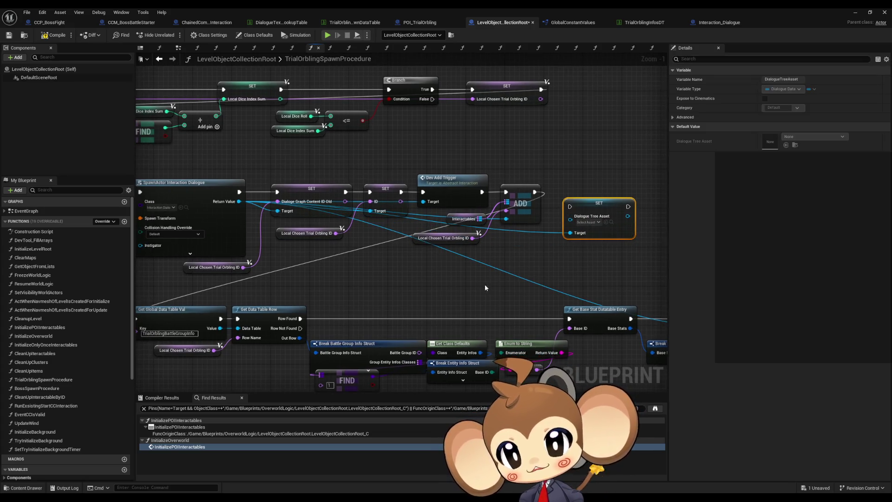
left_click_drag(483, 284, 524, 288)
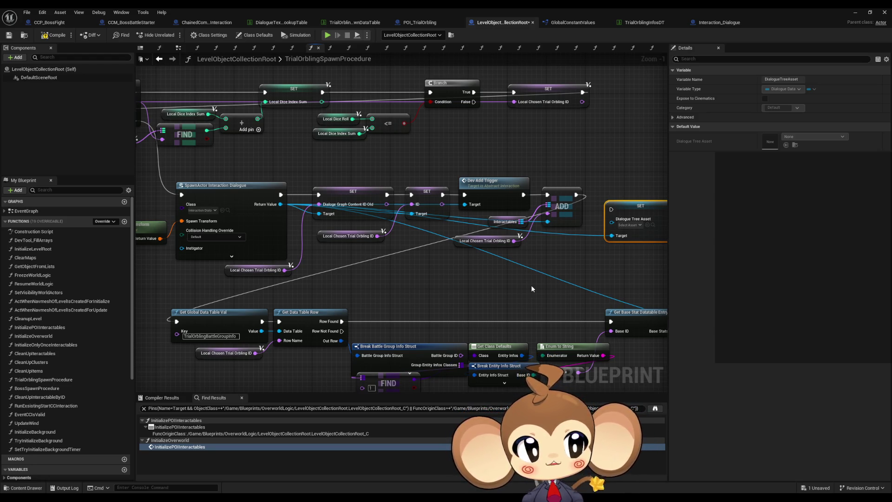
left_click(338, 22)
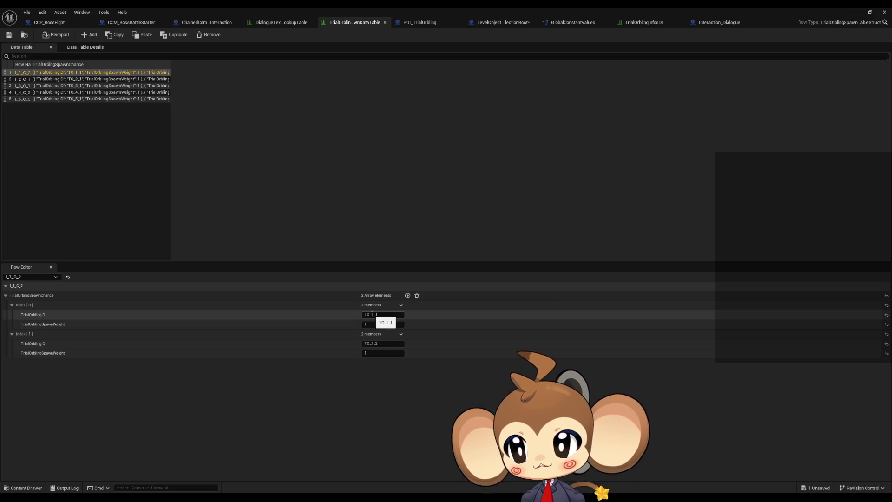
left_click(720, 22)
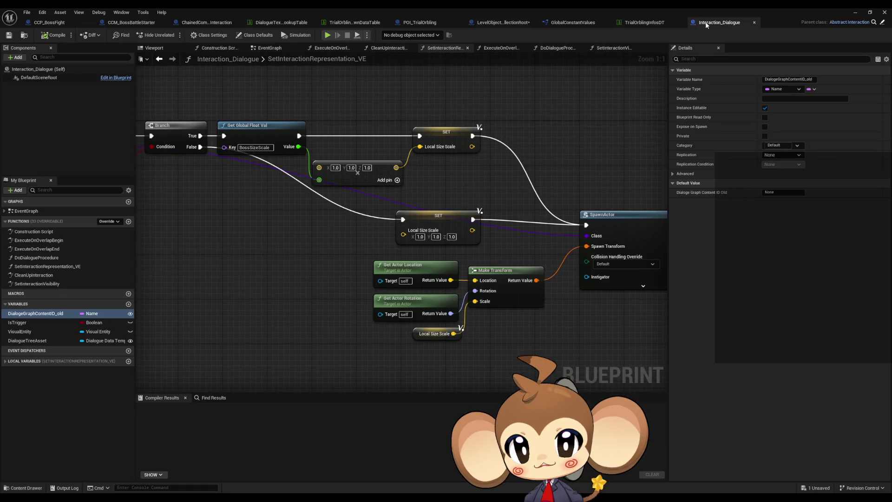
left_click(420, 22)
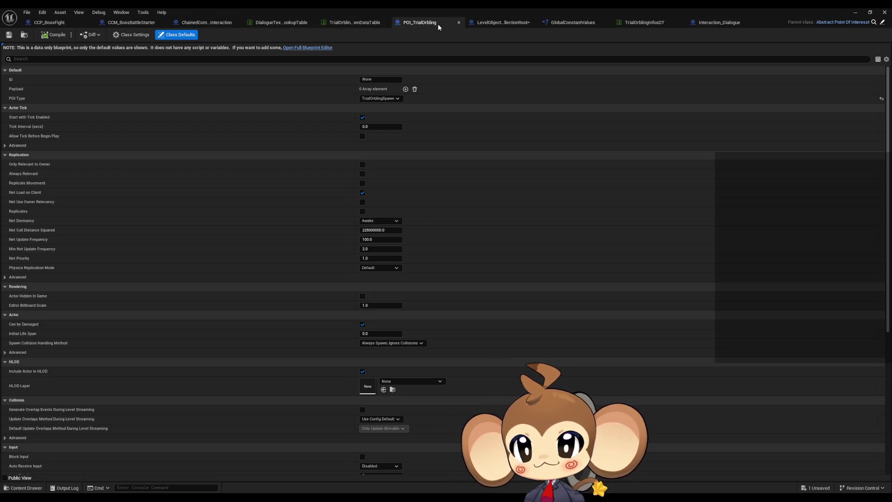
left_click(491, 23)
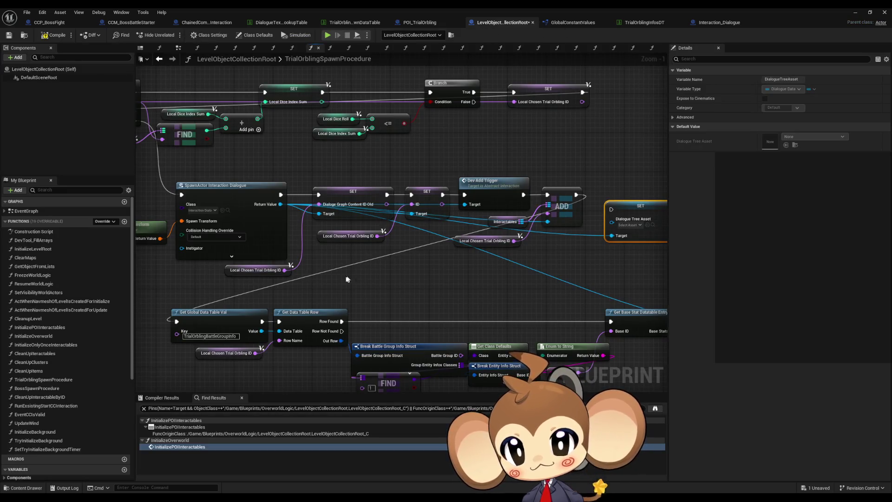
Step: Connect Local Chosen Trial Orbling ID to the Get Data Table Row's Row Name pin
left_click_drag(328, 269, 366, 278)
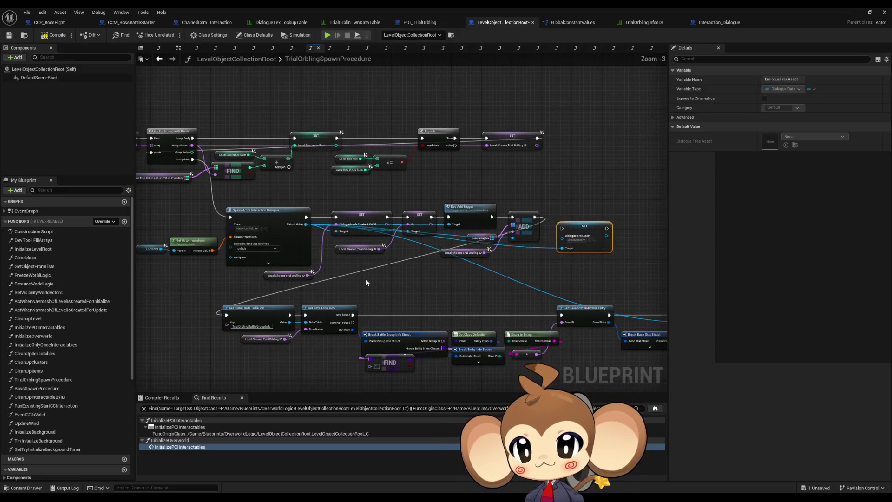
scroll(286, 329, "up", 1)
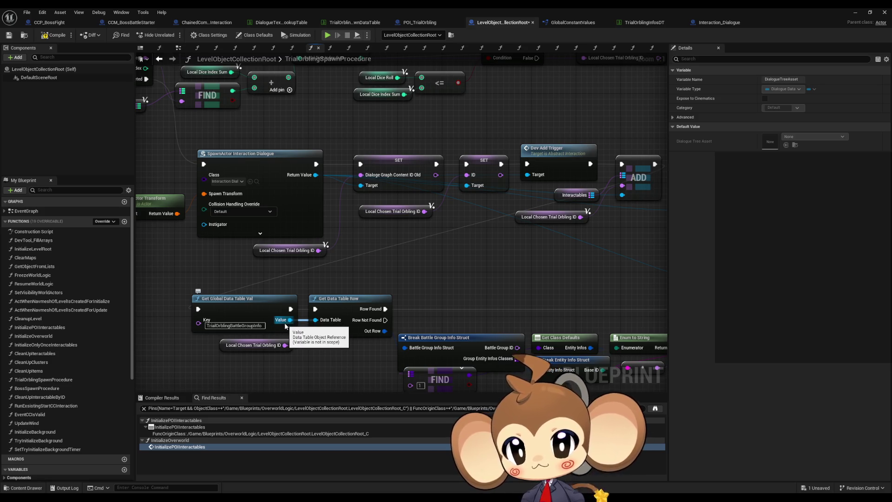
left_click_drag(285, 345, 316, 330)
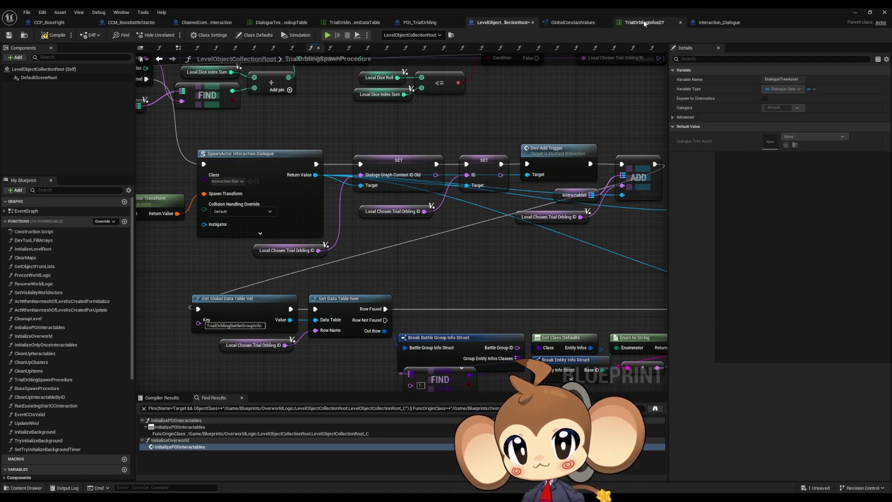
Step: Glance at TrialOrblingInfosDT, then inspect the Local Chosen Trial Orbling ID getter and setter
left_click(643, 23)
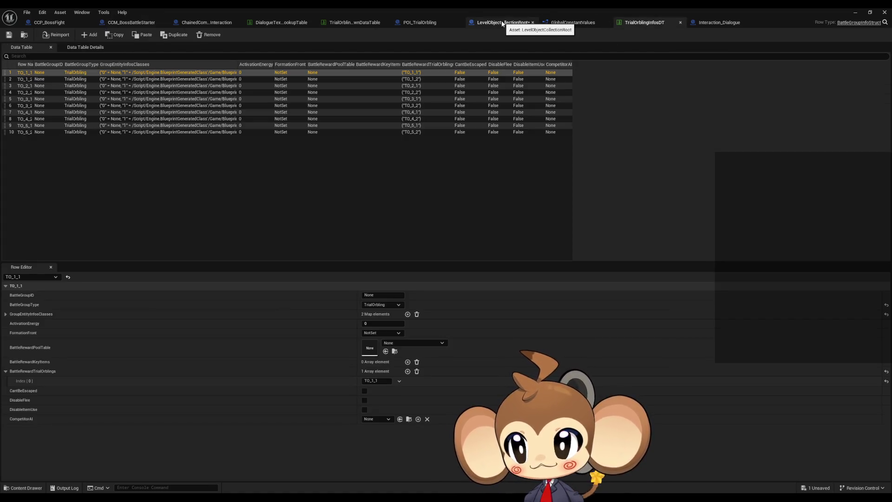
left_click(502, 22)
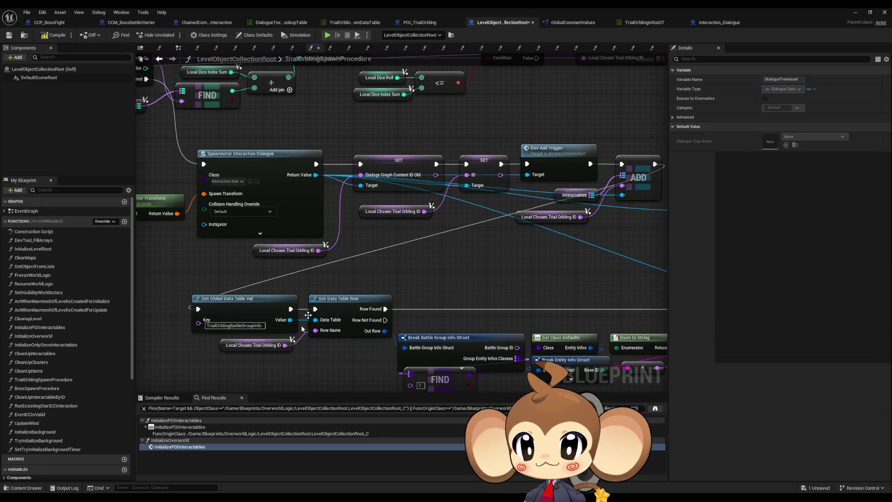
left_click(246, 347)
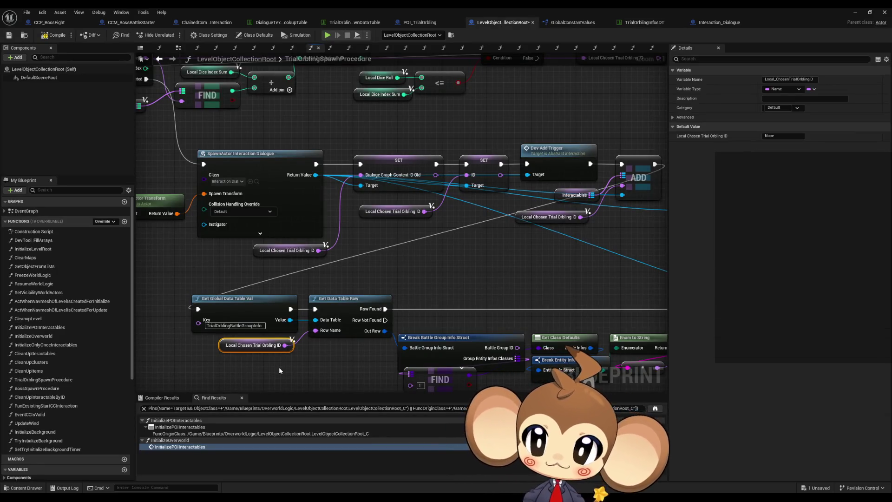
mouse_move(457, 135)
left_mouse_down()
mouse_move(495, 201)
mouse_move(553, 265)
mouse_move(552, 232)
mouse_move(511, 251)
mouse_move(418, 218)
mouse_move(560, 278)
mouse_move(593, 311)
mouse_move(535, 297)
mouse_move(347, 301)
mouse_move(195, 282)
mouse_move(483, 223)
mouse_move(443, 194)
mouse_move(423, 198)
left_mouse_up()
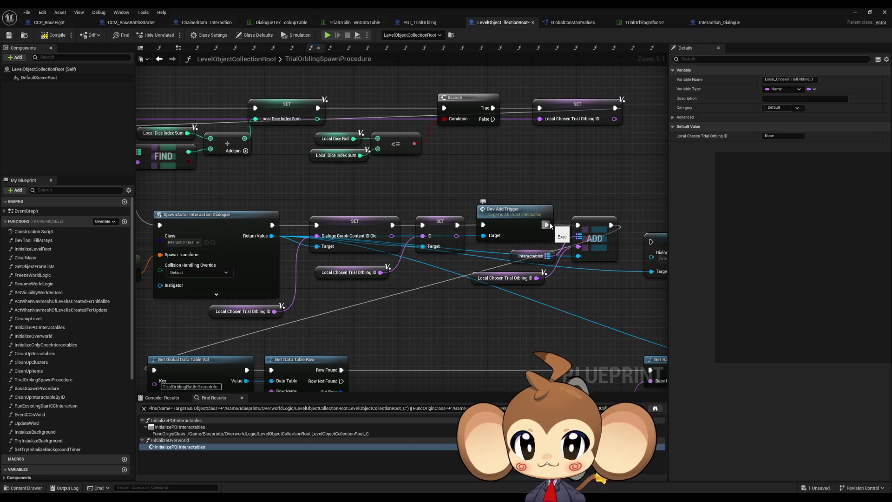
left_click_drag(598, 163, 563, 100)
Step: Review the loop, Branch and Break Trial Orbling Spawn Table Struct nodes, then show TrialOrblingInfosDT
left_click_drag(260, 185, 625, 218)
mouse_move(330, 112)
left_mouse_down()
mouse_move(393, 160)
mouse_move(743, 302)
mouse_move(856, 335)
left_mouse_up()
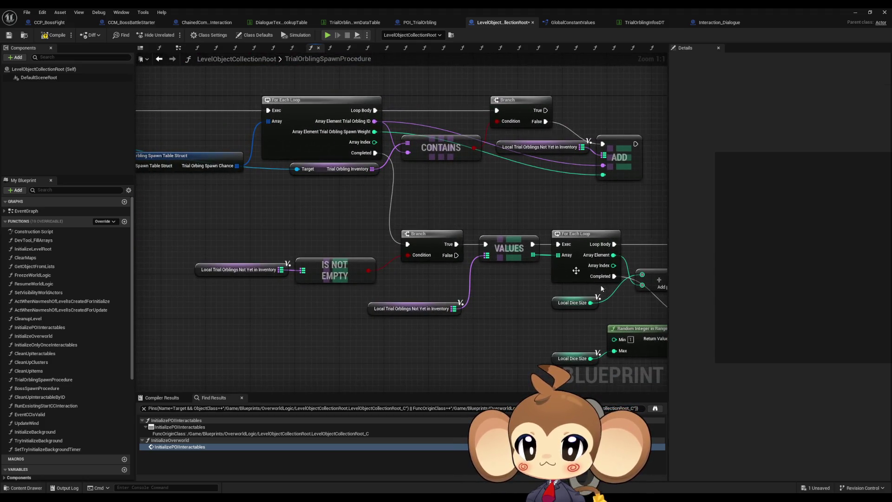
left_click_drag(428, 175, 580, 225)
left_click_drag(478, 121, 534, 188)
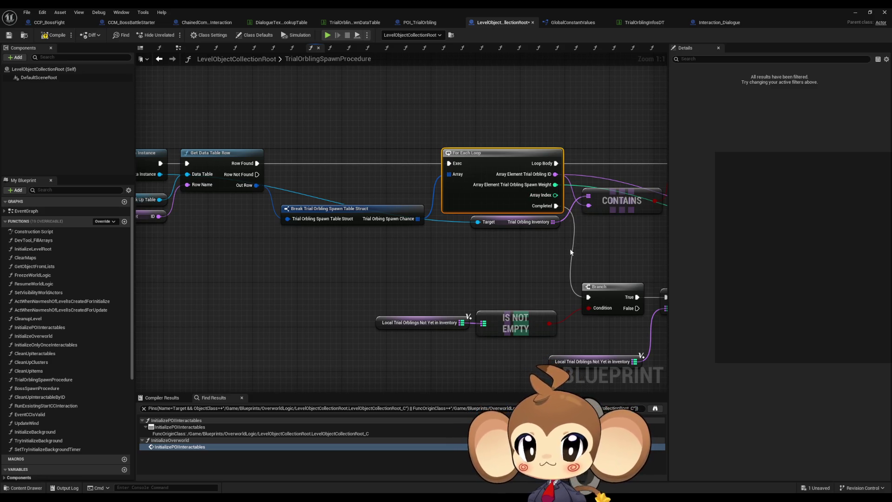
mouse_move(569, 248)
left_mouse_down()
mouse_move(402, 246)
mouse_move(583, 261)
left_mouse_up()
mouse_move(374, 209)
left_mouse_down()
mouse_move(435, 270)
mouse_move(544, 261)
left_mouse_up()
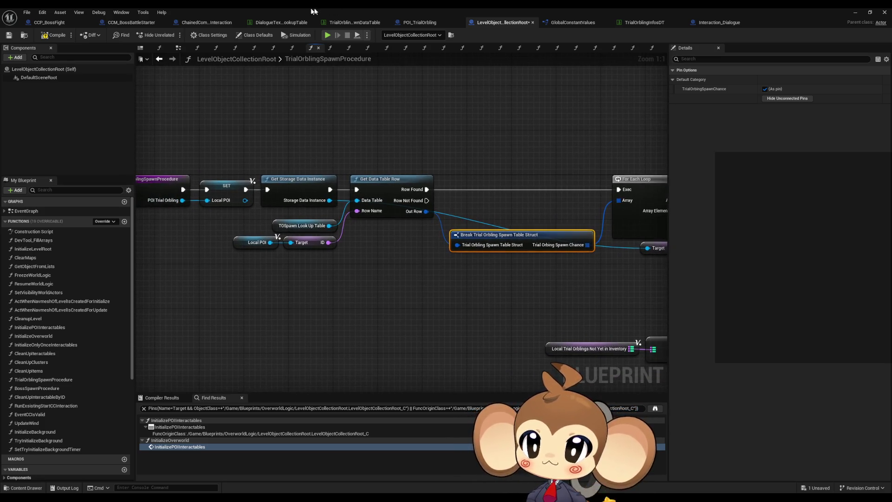
left_click(645, 24)
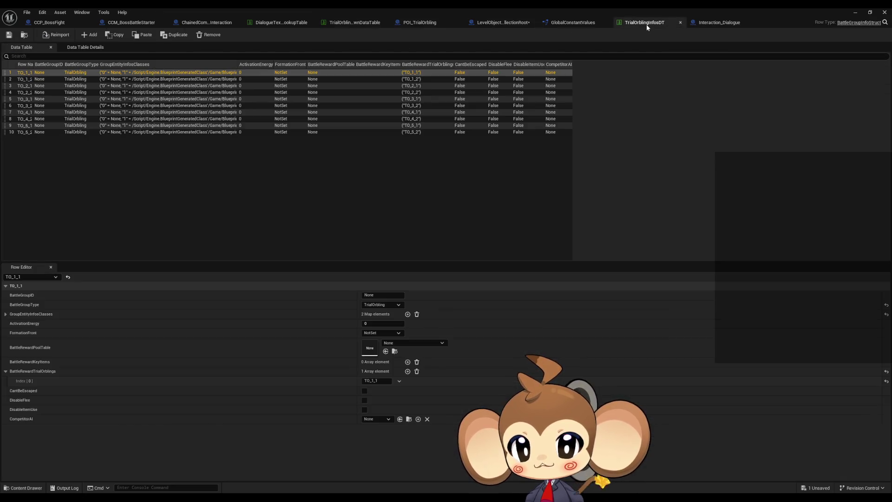
Step: Review TrialOrblingSpawnDataTable and DialogueTextTableLookupTable, then go back to LevelObjectCollectionRoot
left_click(359, 24)
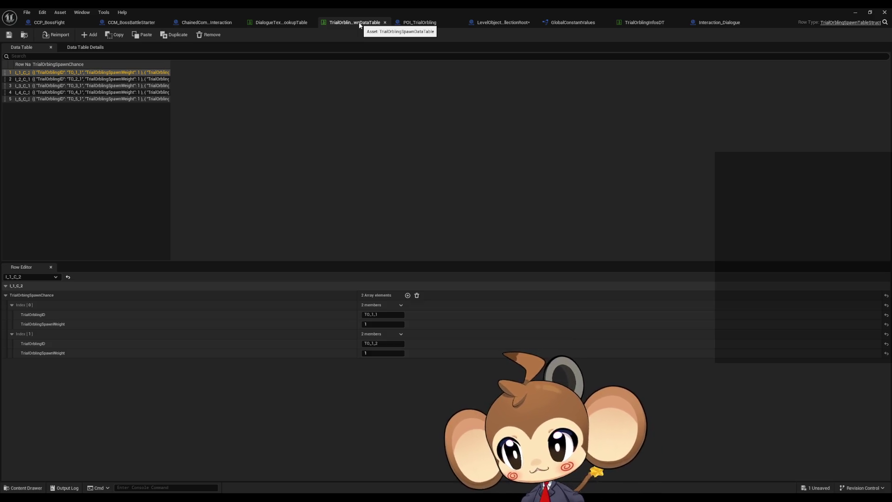
left_click(284, 23)
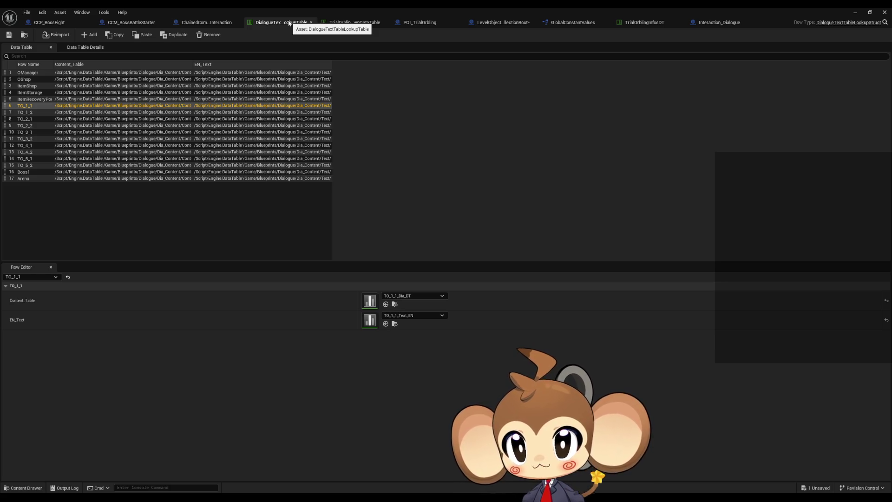
left_click(349, 22)
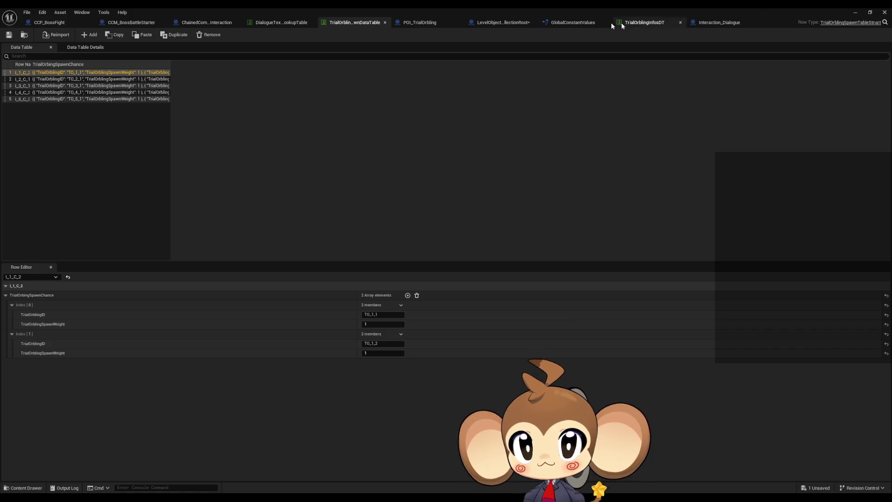
left_click(504, 23)
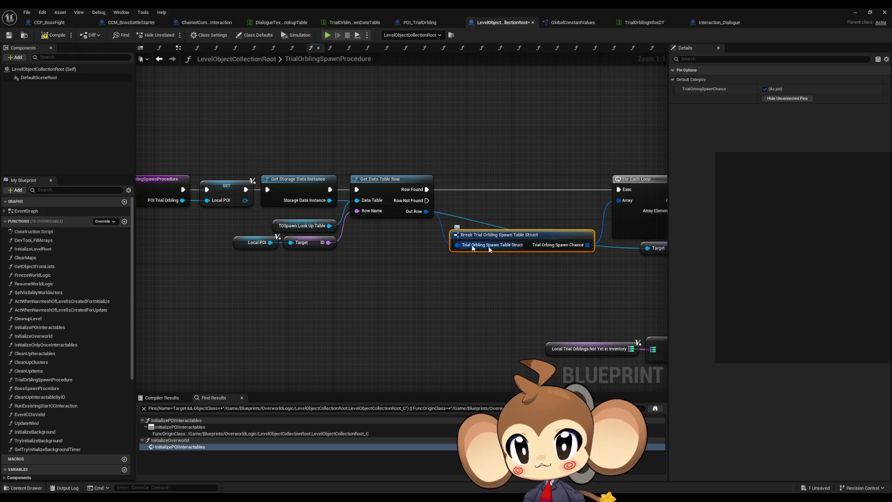
left_click(299, 226)
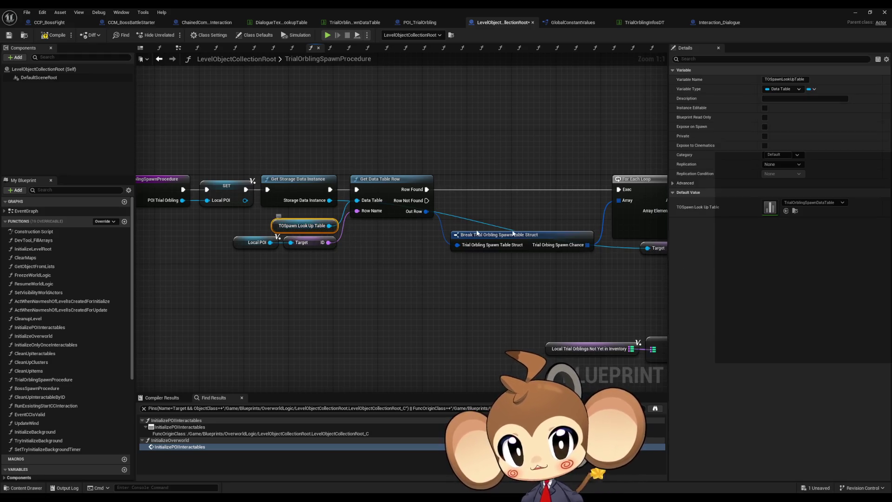
double_click(769, 207)
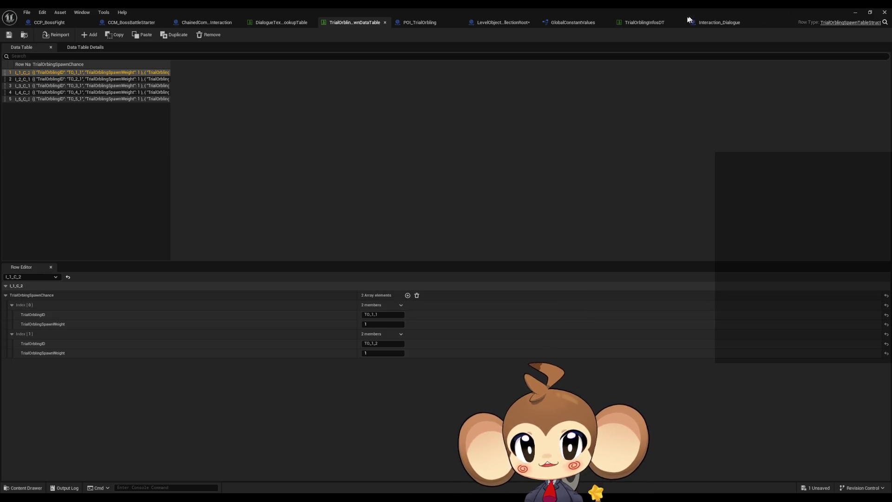
left_click(504, 23)
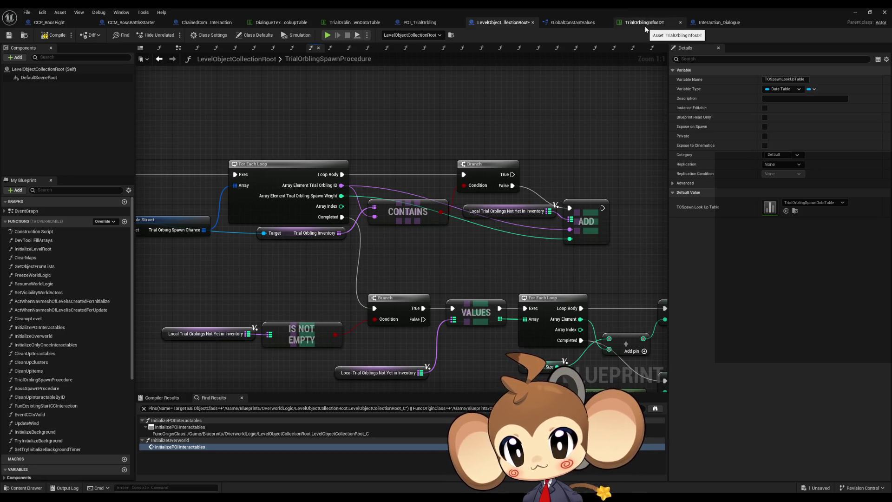
scroll(419, 193, "down", 2)
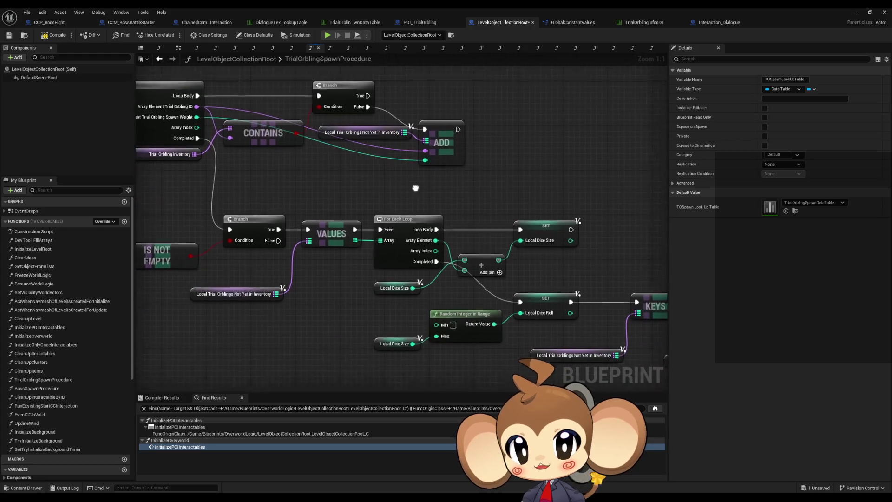
left_click_drag(499, 200, 294, 131)
left_click_drag(455, 179, 315, 64)
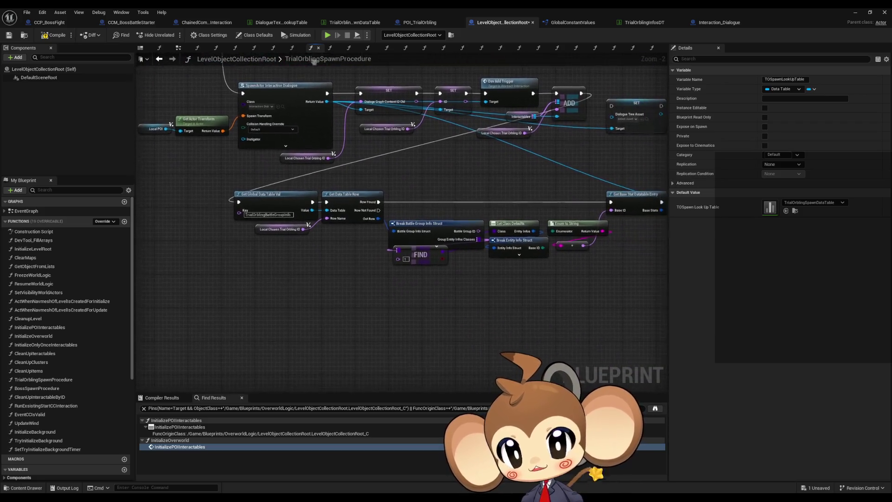
scroll(241, 263, "up", 2)
left_click_drag(204, 167, 282, 197)
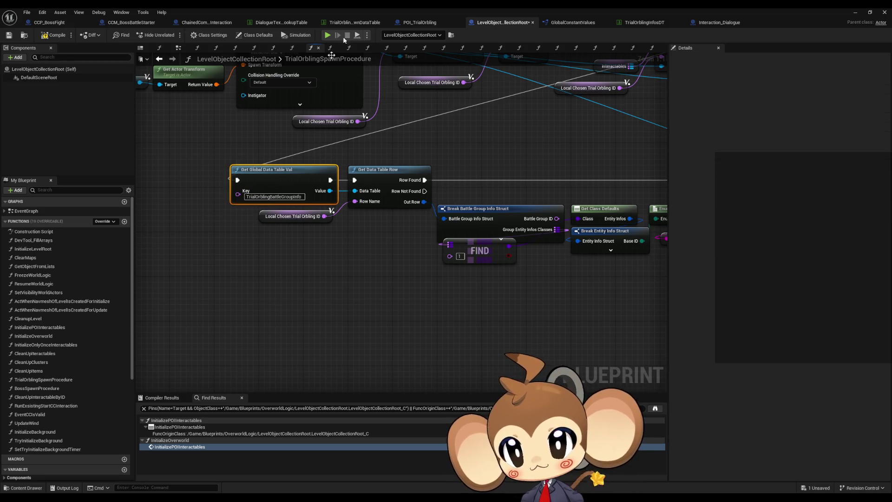
left_click(355, 23)
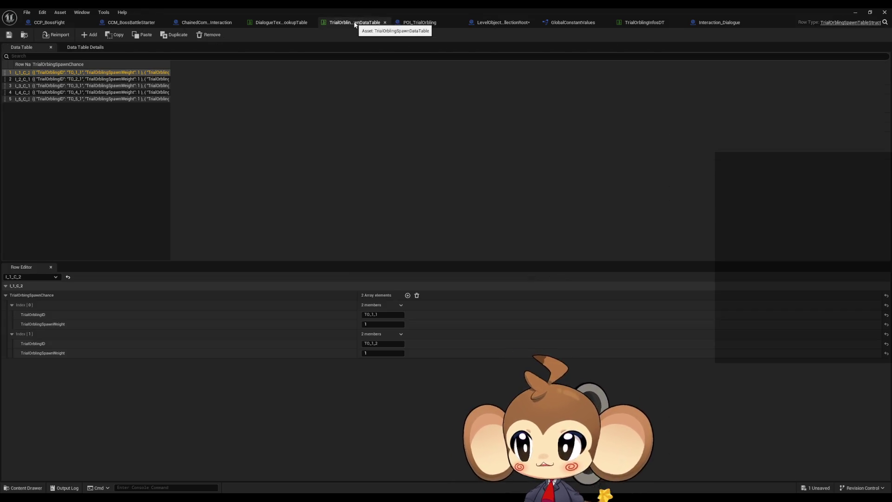
left_click(642, 22)
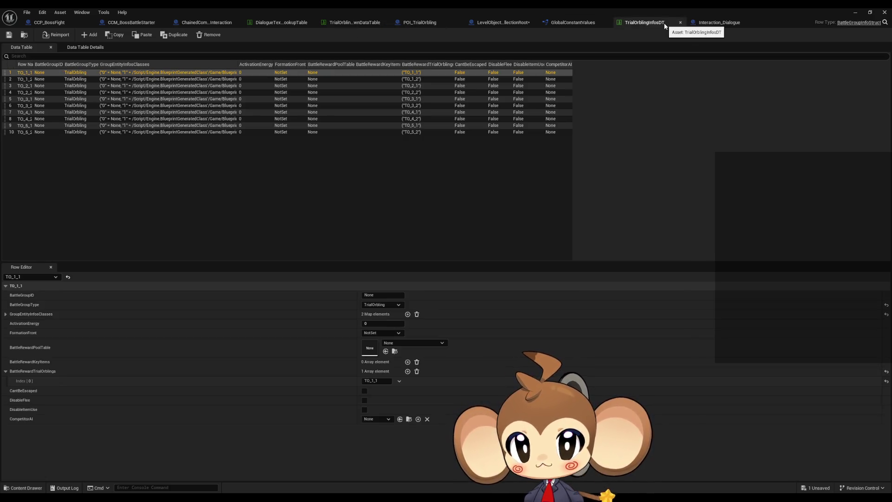
left_click(506, 23)
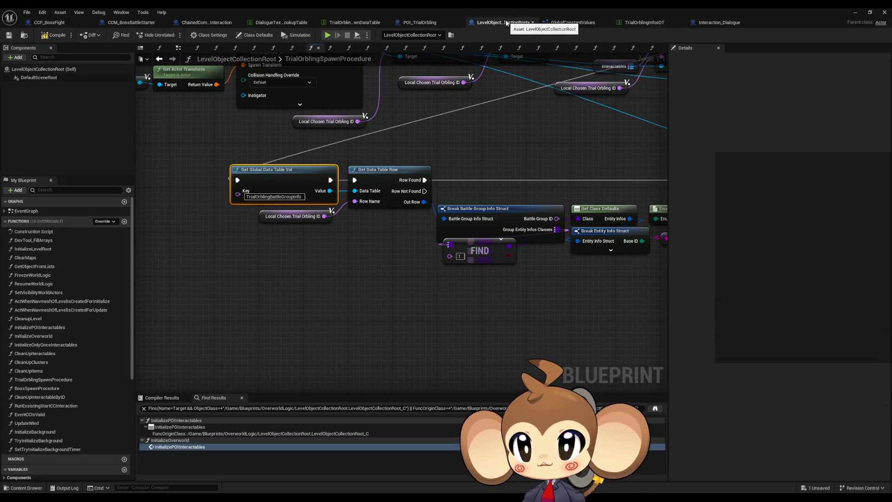
left_click(297, 196)
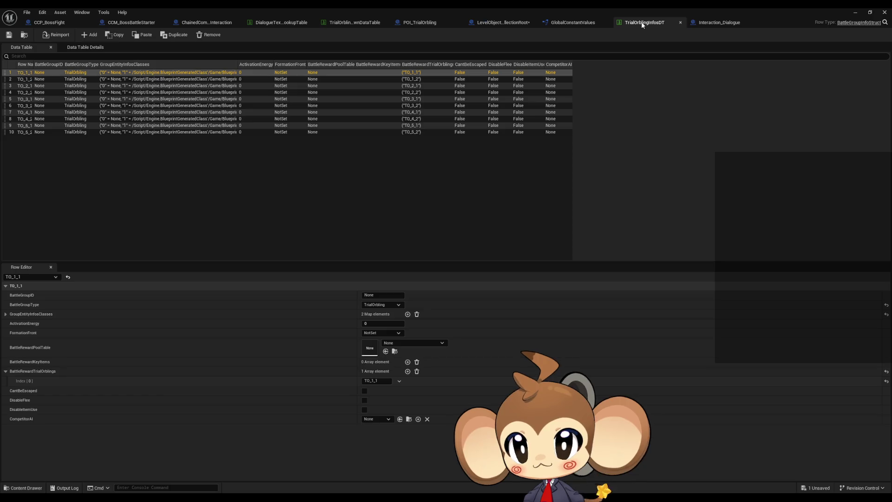
left_click(643, 24)
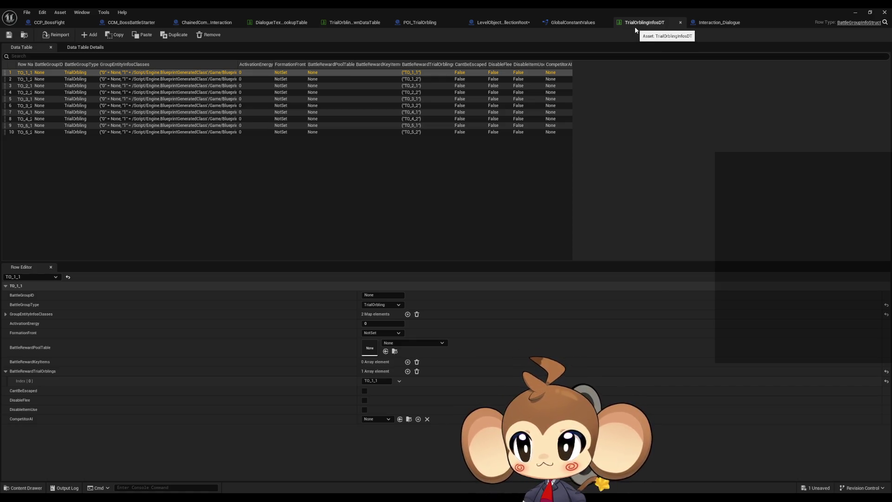
left_click(356, 23)
left_click(278, 24)
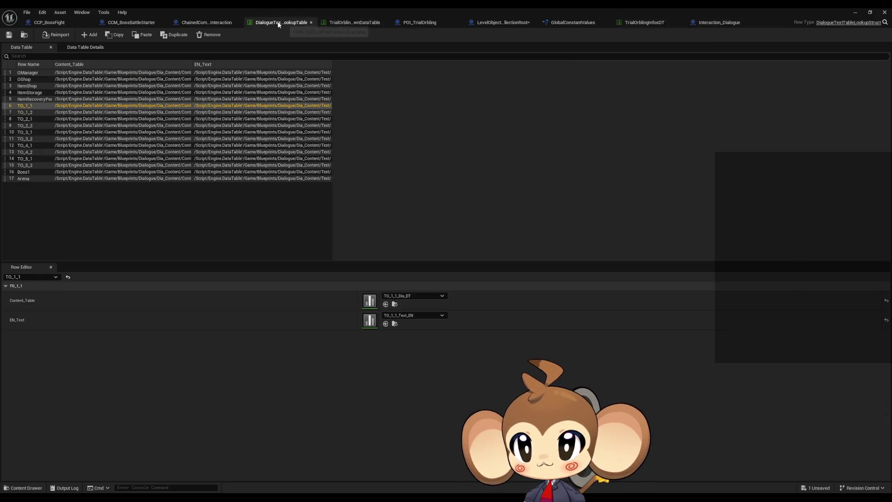
left_click(485, 24)
scroll(328, 211, "down", 4)
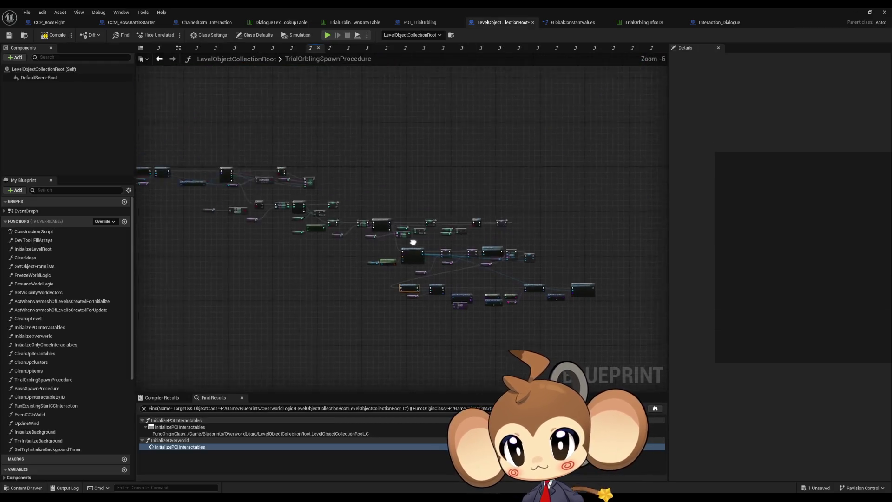
Step: Switch to the TrialOrblingSpawnDataTable to view its five spawn-chance rows
left_click(340, 23)
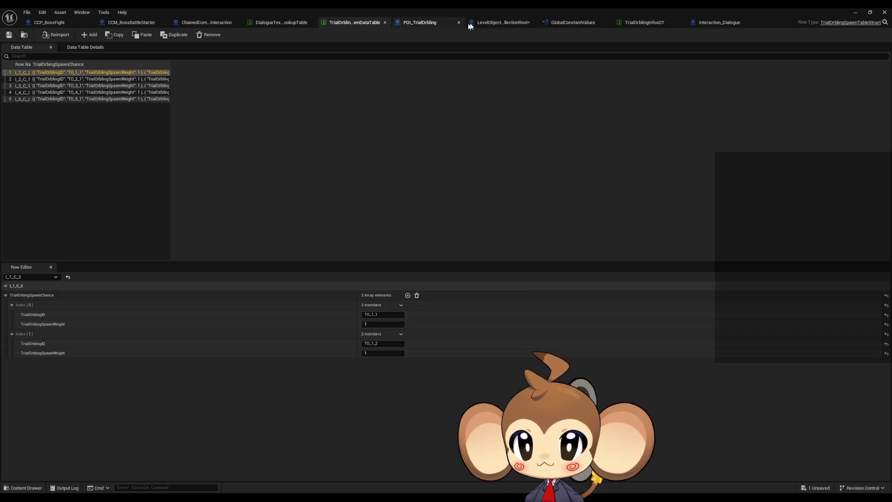
Step: Compare the POI_TrialOrbling class defaults and GlobalConstantValues against LevelObjectCollectionRoot
left_click(501, 22)
left_click(423, 23)
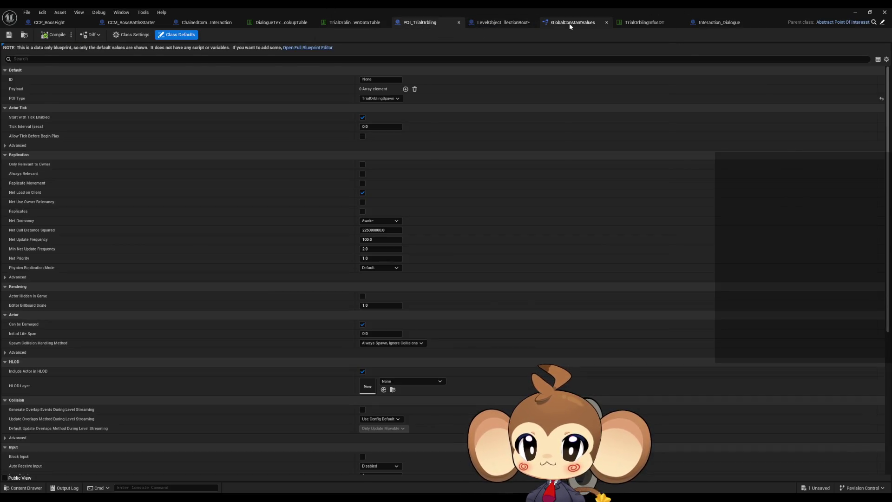
left_click(573, 22)
left_click(494, 23)
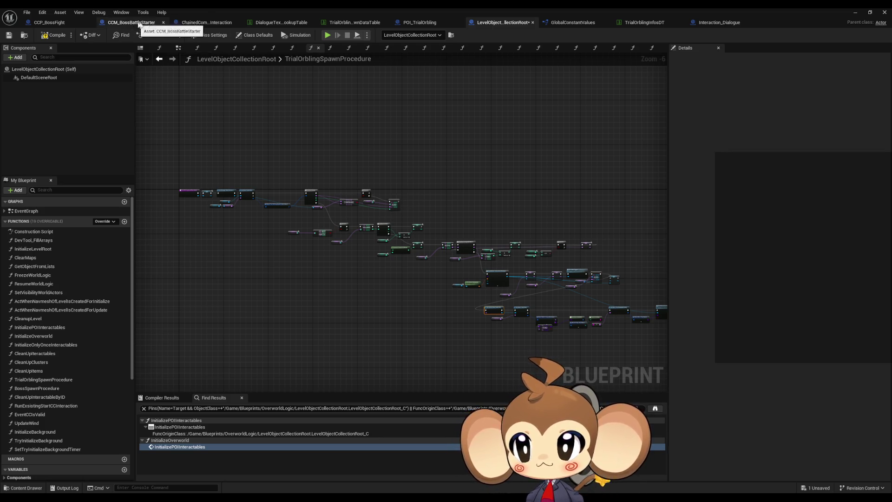
left_click(424, 22)
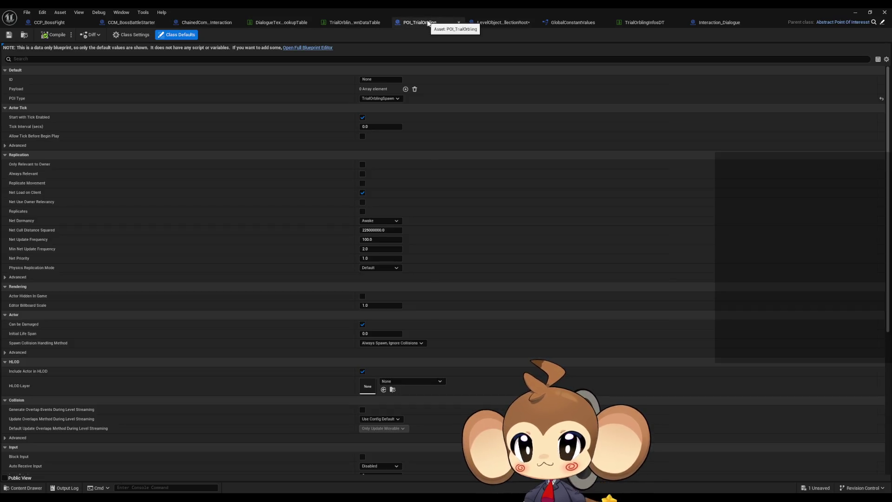
left_click(571, 22)
Step: Look over Interaction_Dialogue, ChainedCommandInteraction and CCM_BossBattleStarter, then recentre on TrialOrblingSpawnProcedure's SpawnActor
left_click(720, 23)
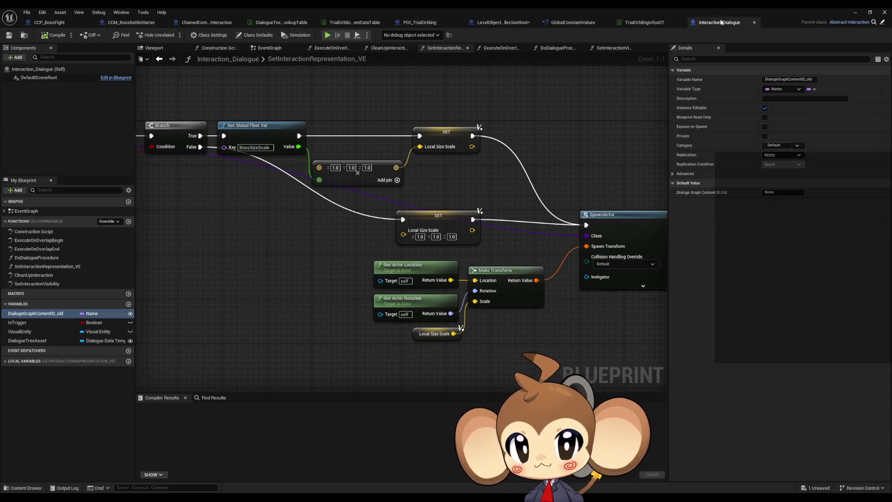
left_click(199, 24)
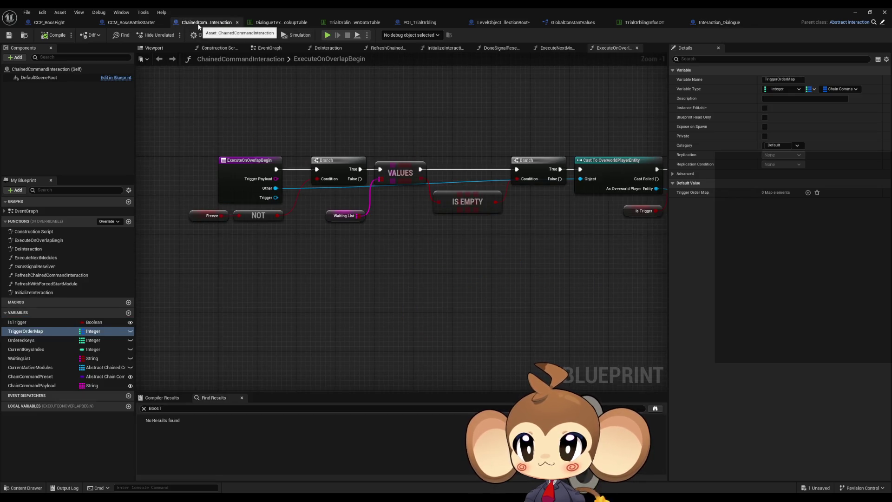
left_click(128, 23)
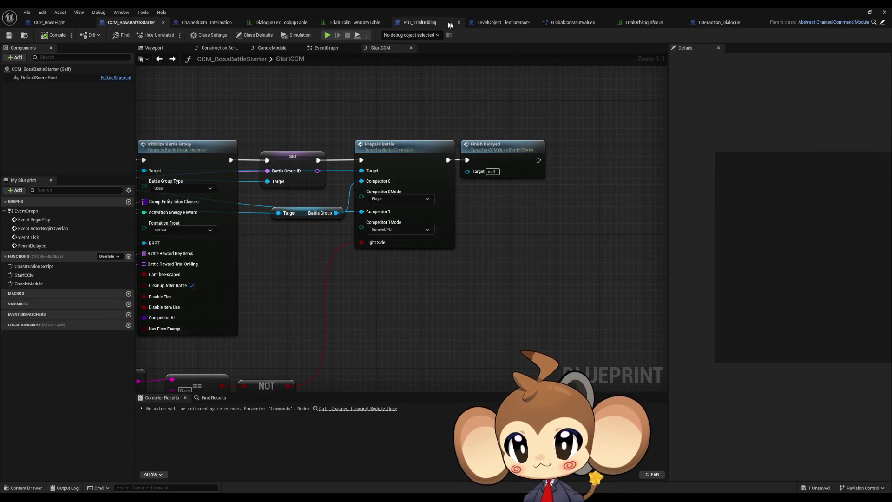
left_click(502, 23)
scroll(457, 233, "up", 5)
scroll(457, 234, "down", 2)
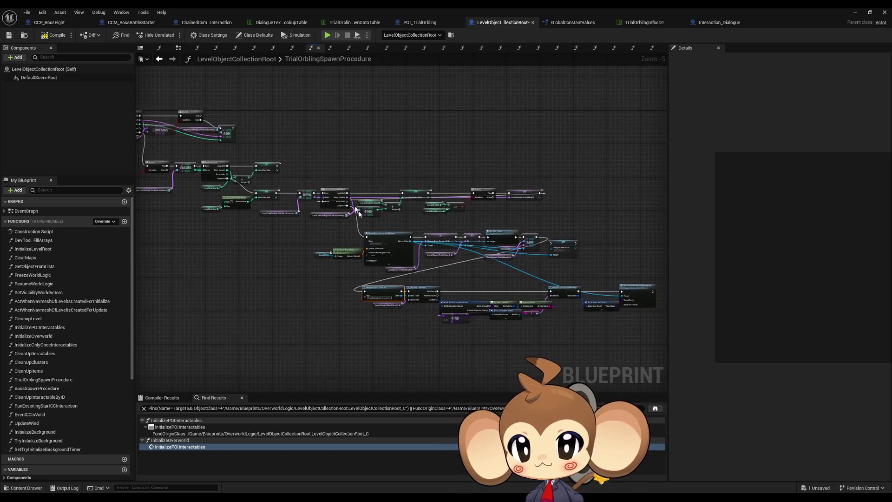
scroll(396, 269, "up", 4)
left_click_drag(396, 269, 365, 266)
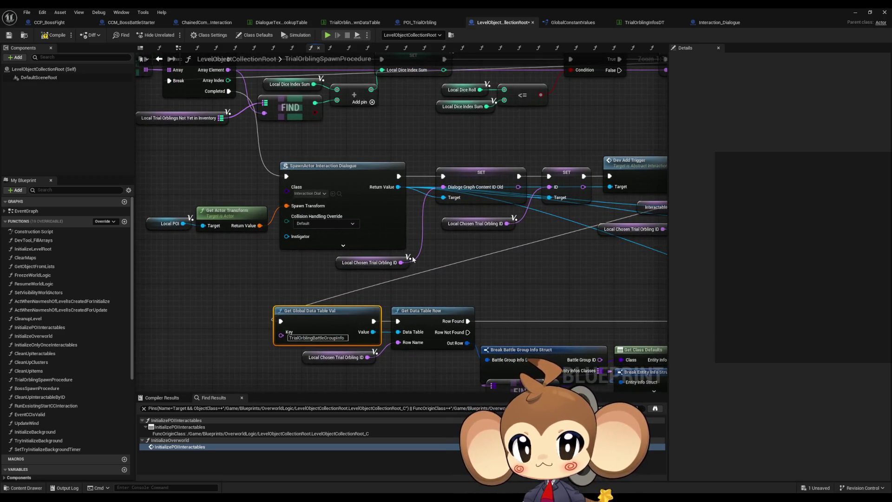
Step: Move the blueprint editor aside and browse the Content Browser to Content > GameData > DialogueTrees
double_click(393, 11)
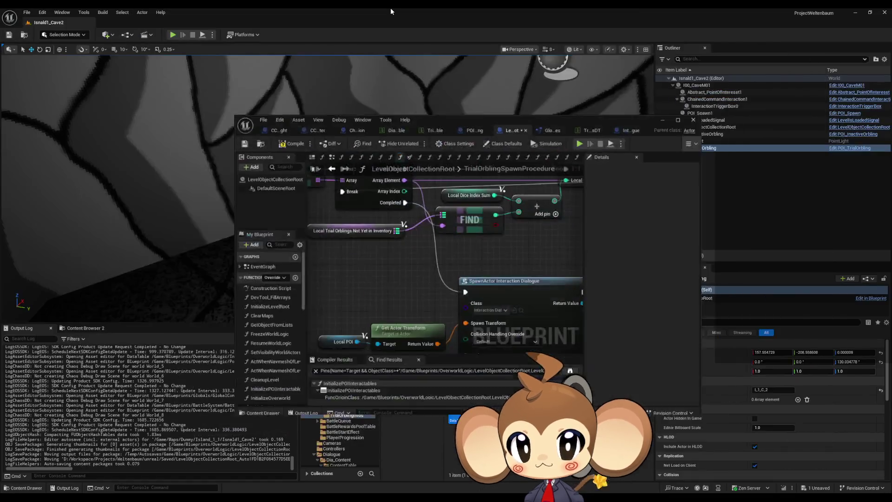
mouse_move(492, 124)
left_mouse_down()
mouse_move(431, 104)
mouse_move(285, 32)
left_mouse_up()
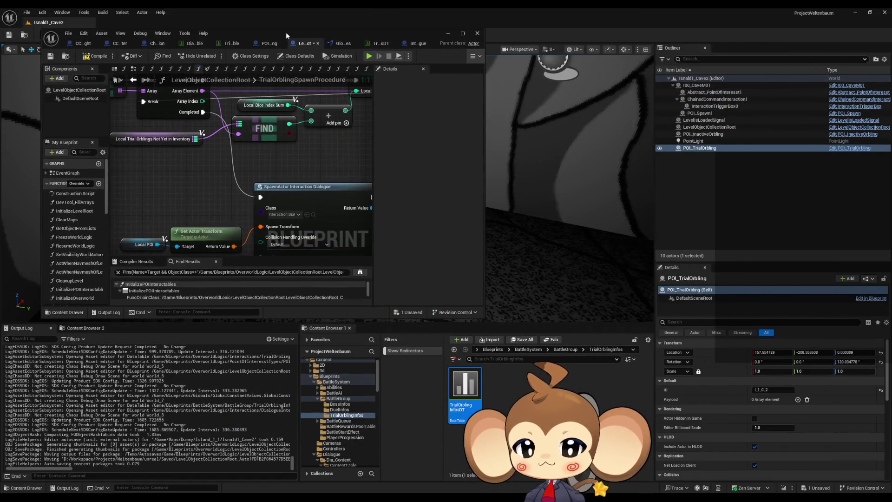
left_click(500, 350)
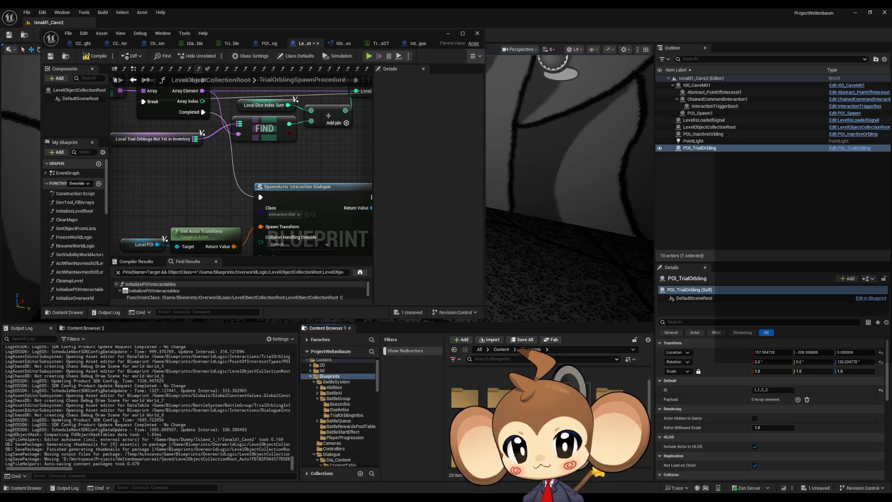
scroll(548, 418, "down", 1)
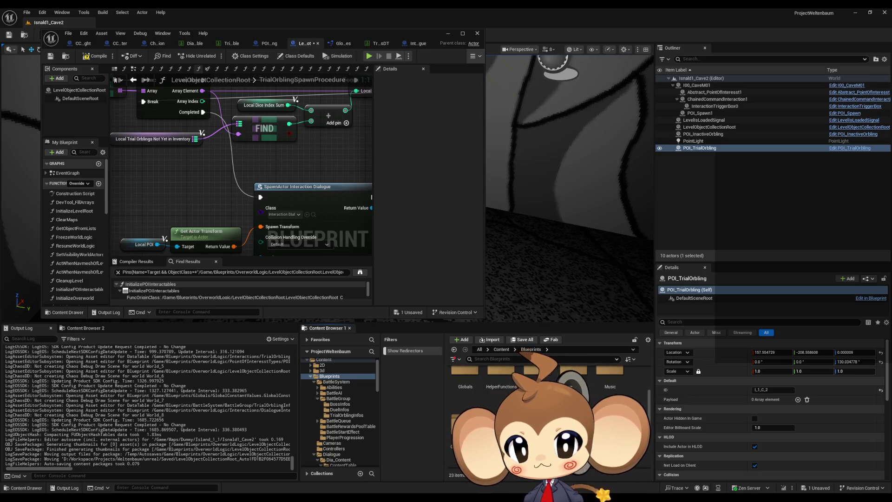
left_click(502, 349)
double_click(534, 375)
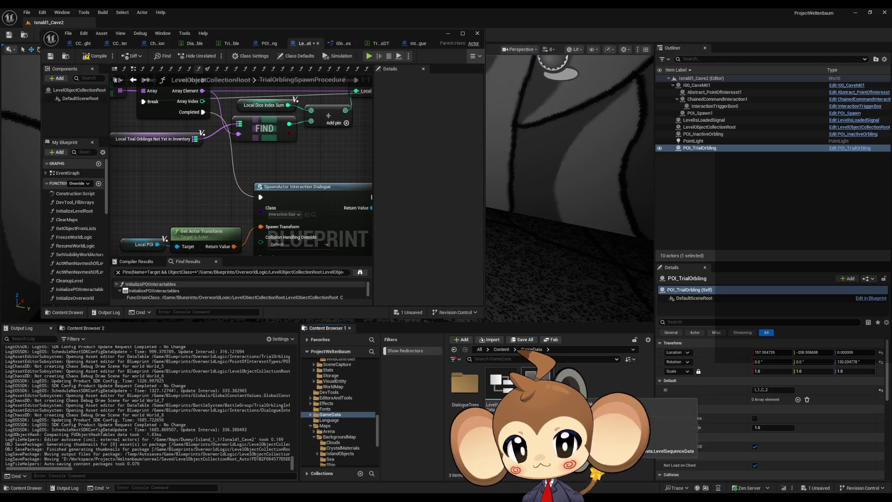
double_click(465, 383)
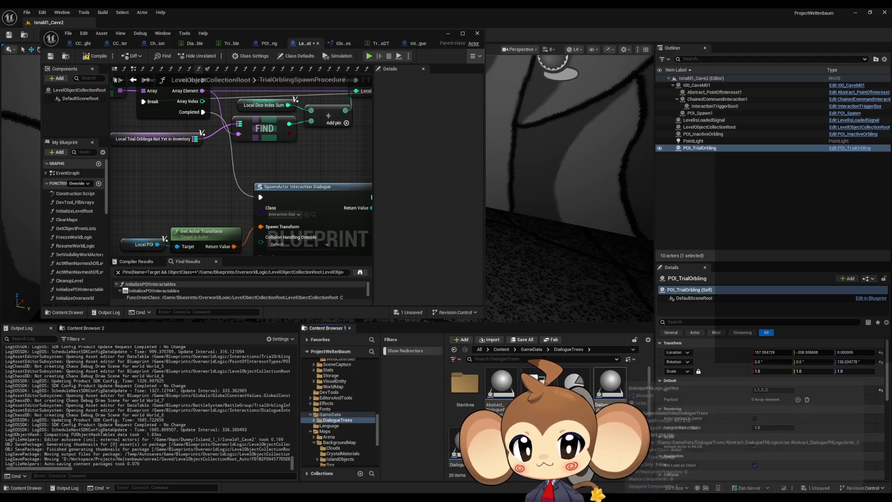
Step: Open the DialogueDataTemplate asset in a maximized editor
scroll(548, 409, "down", 1)
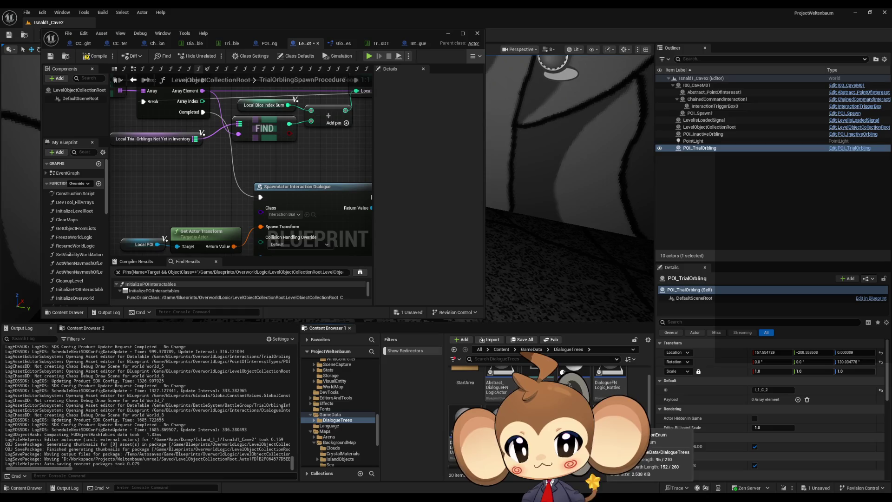
scroll(548, 409, "down", 2)
scroll(549, 409, "up", 3)
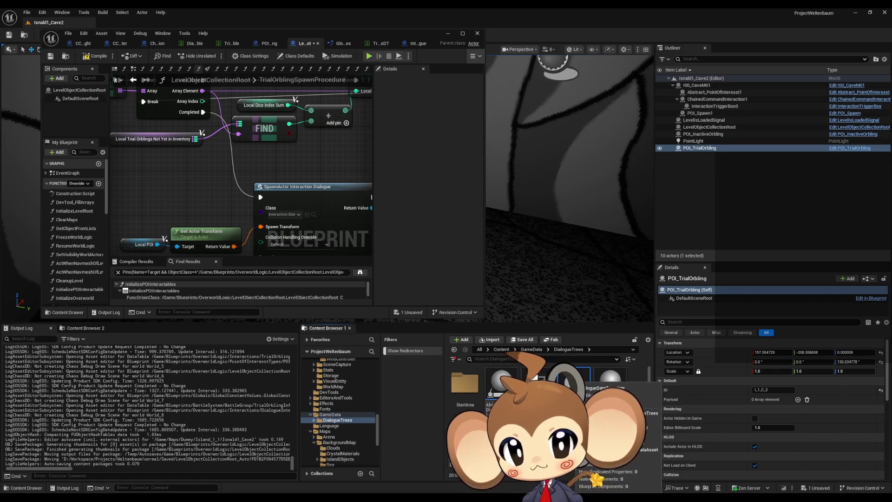
double_click(571, 381)
left_click_drag(260, 35, 362, 48)
double_click(361, 47)
left_click_drag(344, 157, 344, 168)
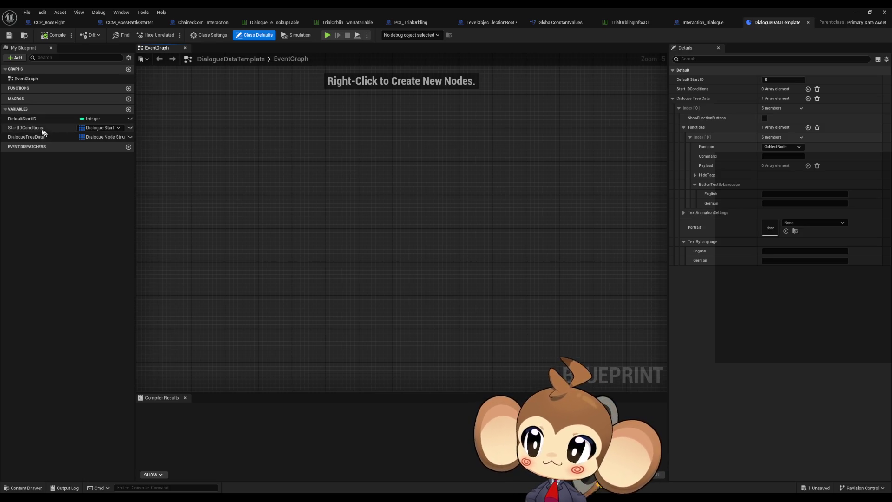
Step: Inspect the DefaultStartID, StartIDConditions and DialogueTreeData variables, then close DialogueDataTemplate
left_click(31, 119)
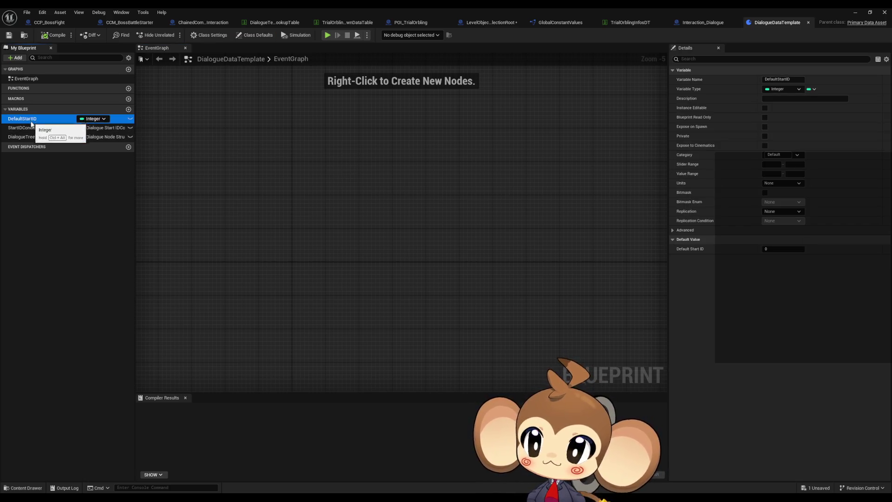
left_click(28, 128)
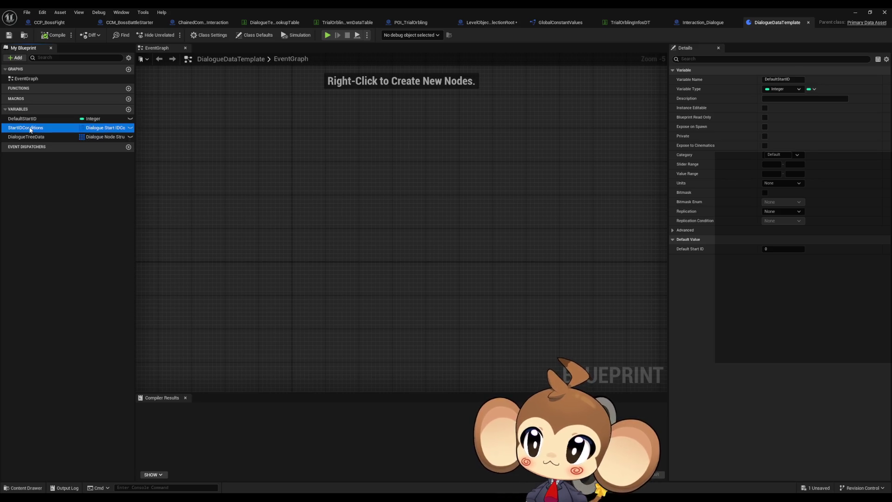
left_click(25, 137)
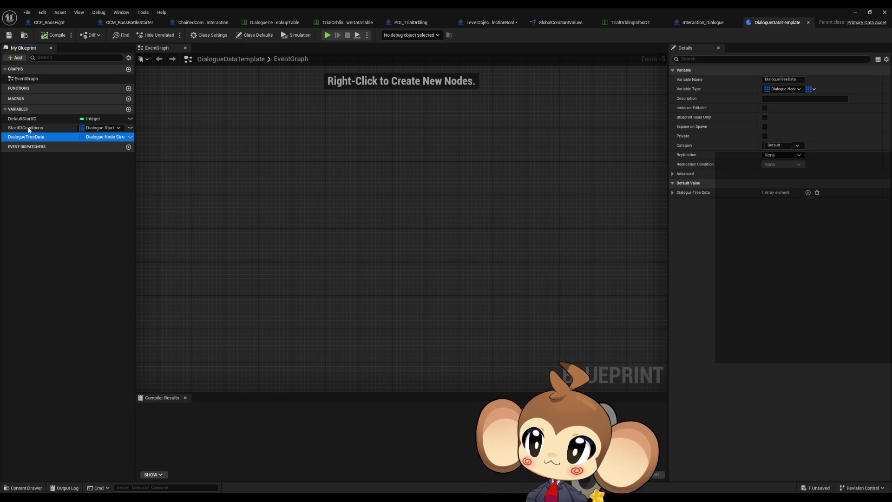
left_click(27, 127)
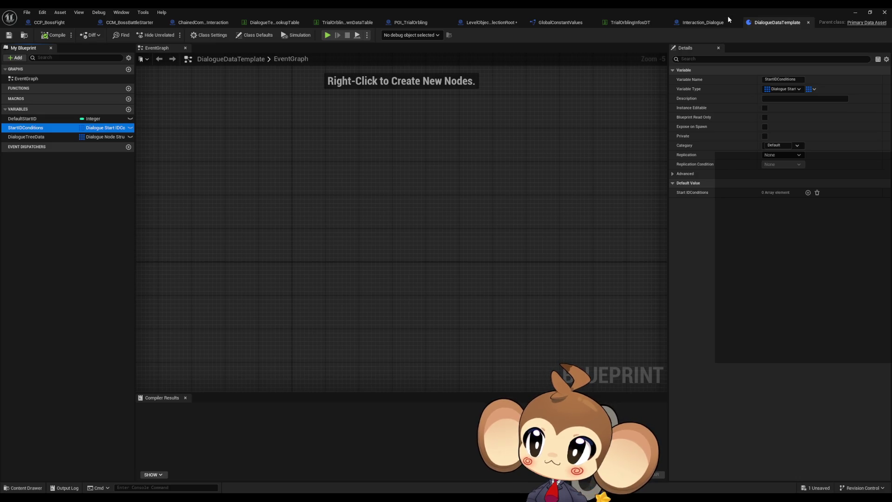
middle_click(755, 26)
double_click(673, 9)
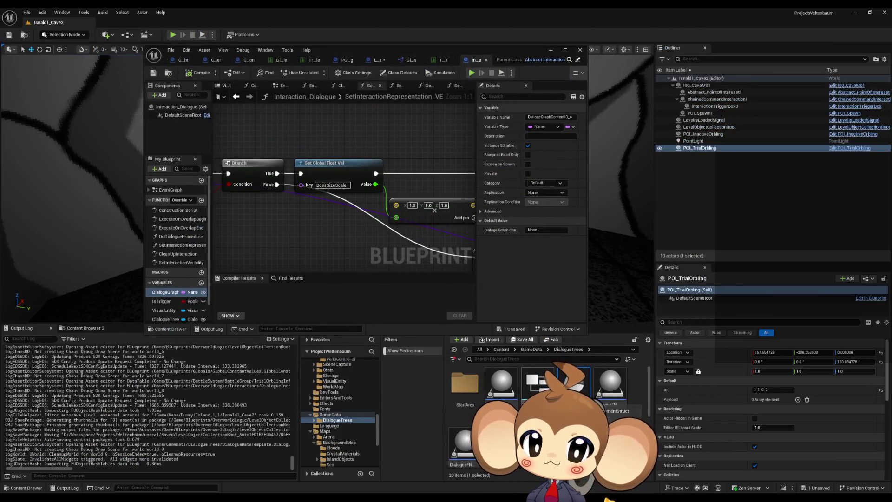
Step: Open the DialogueNodeStruct structure to see its fields
scroll(618, 410, "down", 2)
scroll(538, 399, "down", 1)
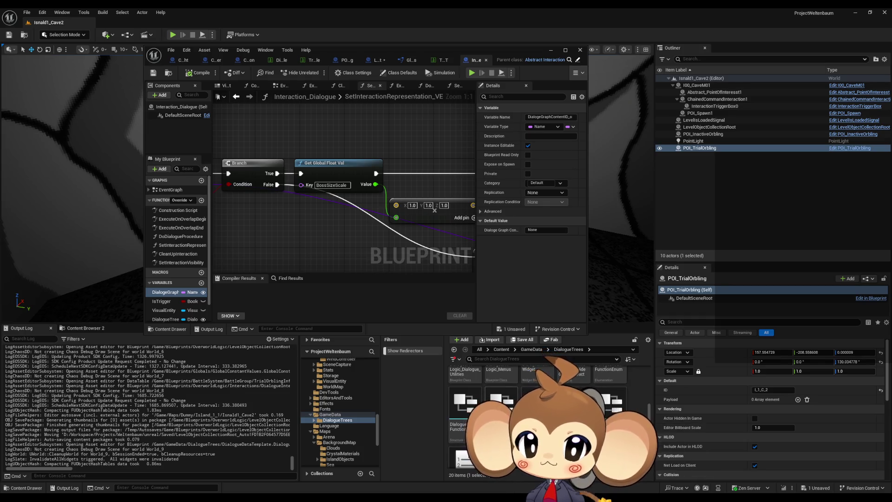
double_click(500, 402)
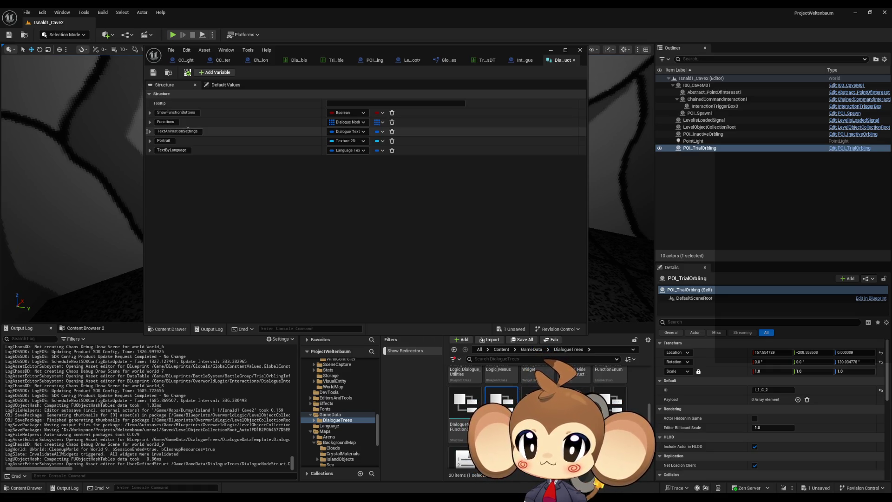
Step: Open the yes data asset, expand its Dialogue Tree Data Index [0], then return to LevelObjectCollectionRoot
scroll(534, 394, "up", 3)
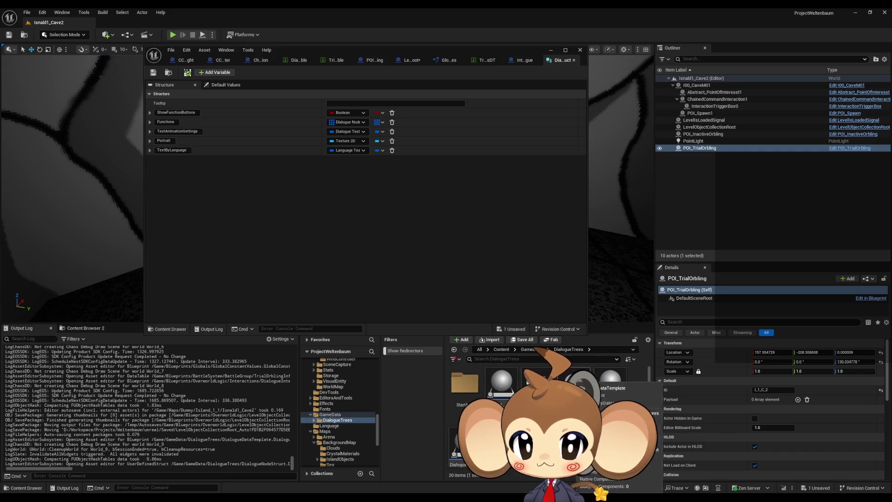
scroll(607, 404, "down", 3)
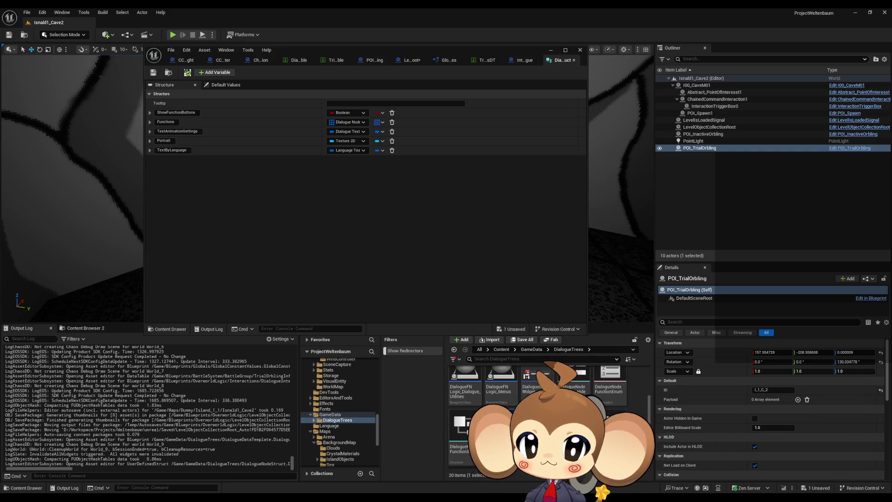
double_click(608, 428)
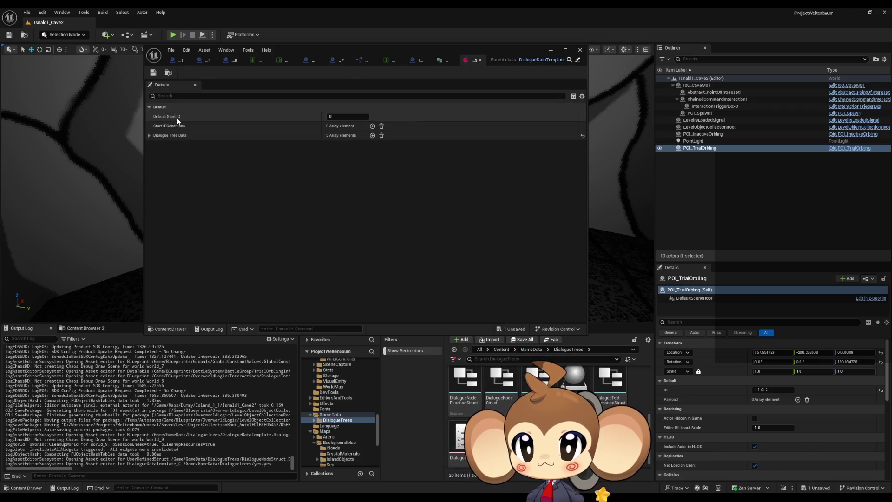
left_click(150, 135)
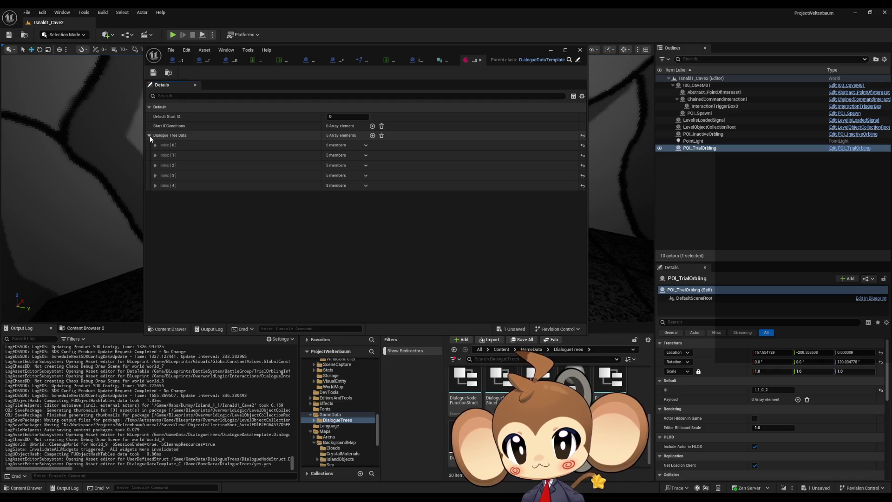
left_click(155, 145)
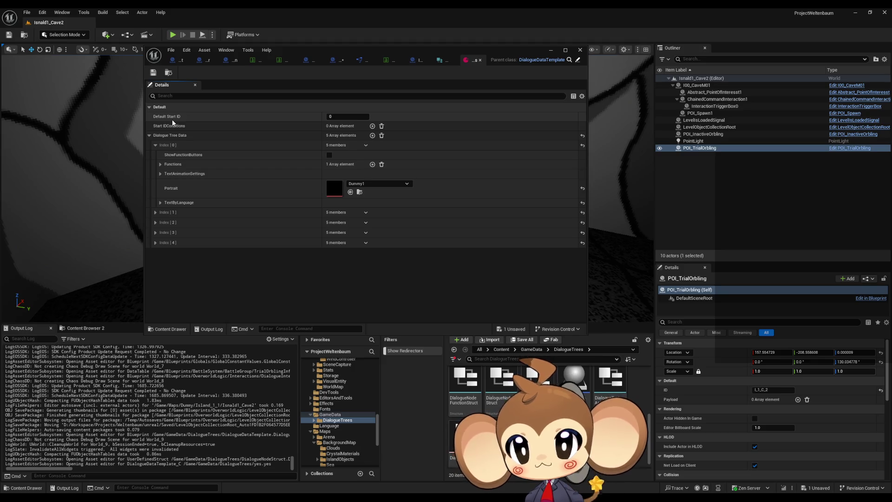
left_click(338, 60)
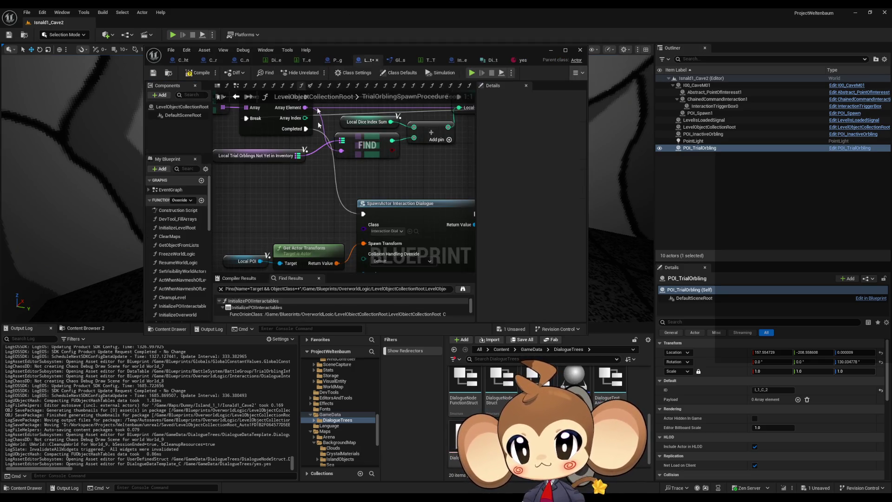
Step: Maximize the LevelObjectCollectionRoot editor and look over the SET and Get Base Stat nodes
left_click_drag(405, 172, 312, 152)
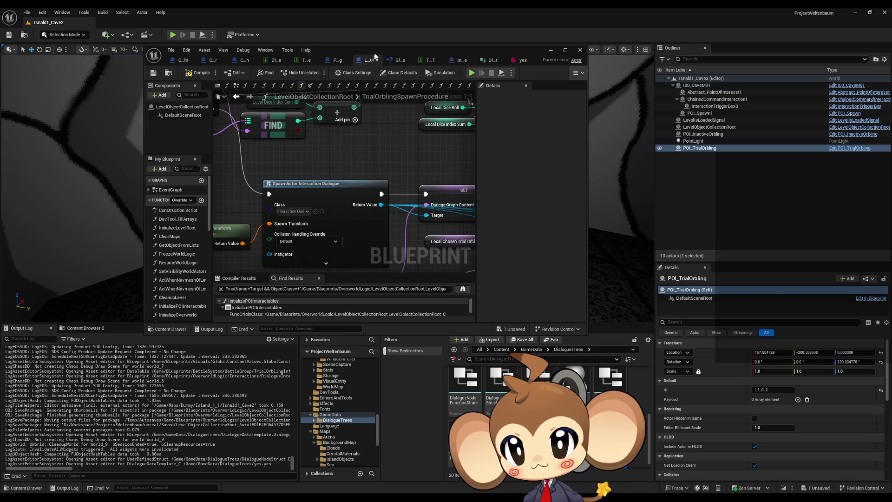
double_click(375, 52)
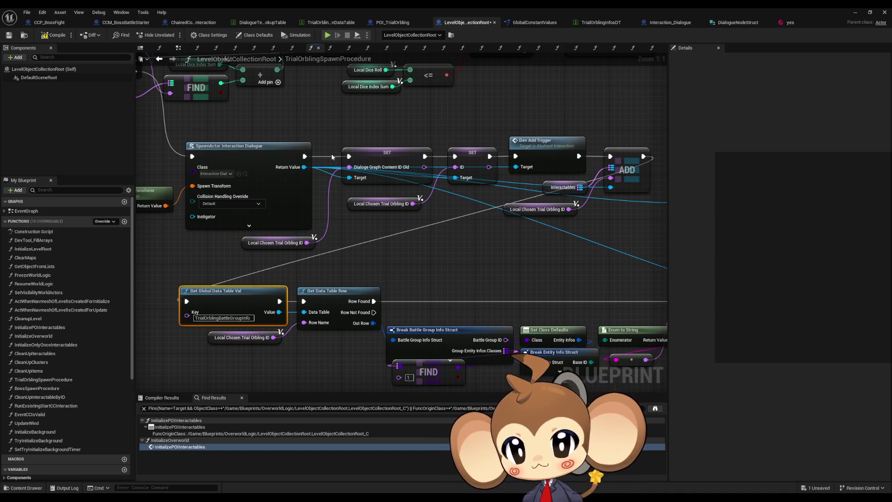
mouse_move(370, 265)
left_mouse_down()
mouse_move(293, 212)
mouse_move(374, 281)
left_mouse_up()
scroll(267, 221, "down", 2)
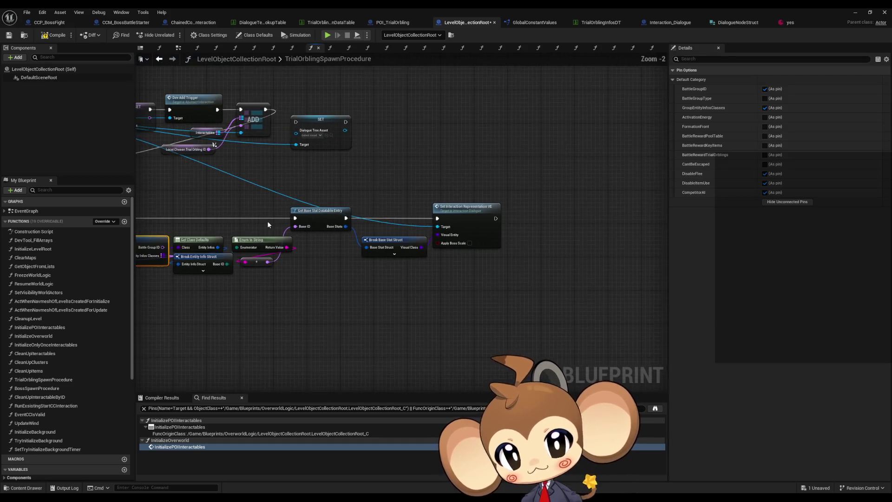
scroll(417, 301, "down", 5)
scroll(416, 298, "up", 4)
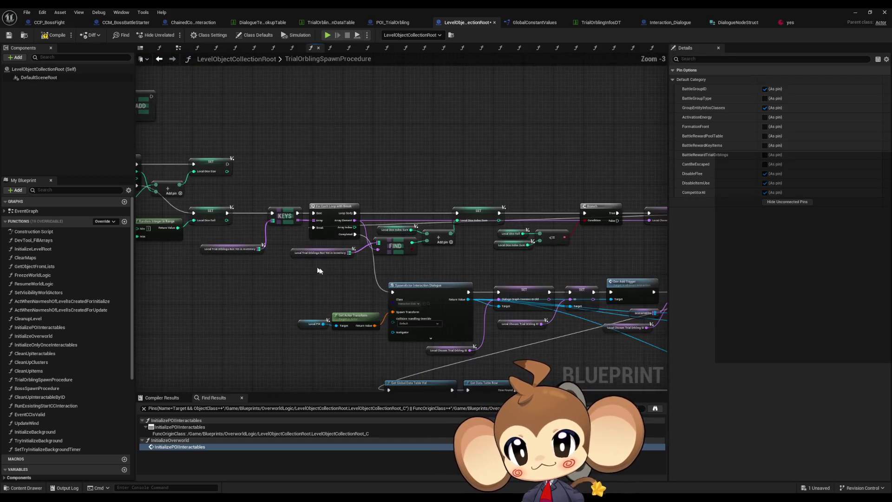
scroll(471, 294, "down", 3)
scroll(376, 278, "up", 3)
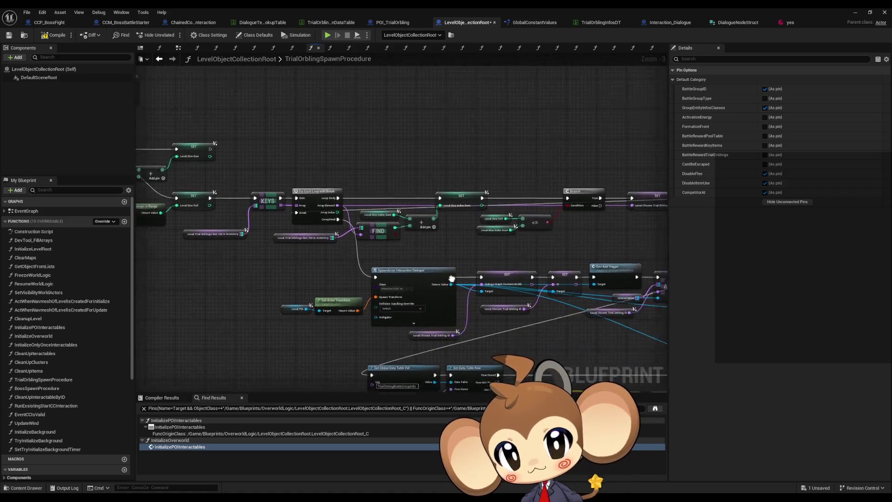
scroll(376, 278, "up", 3)
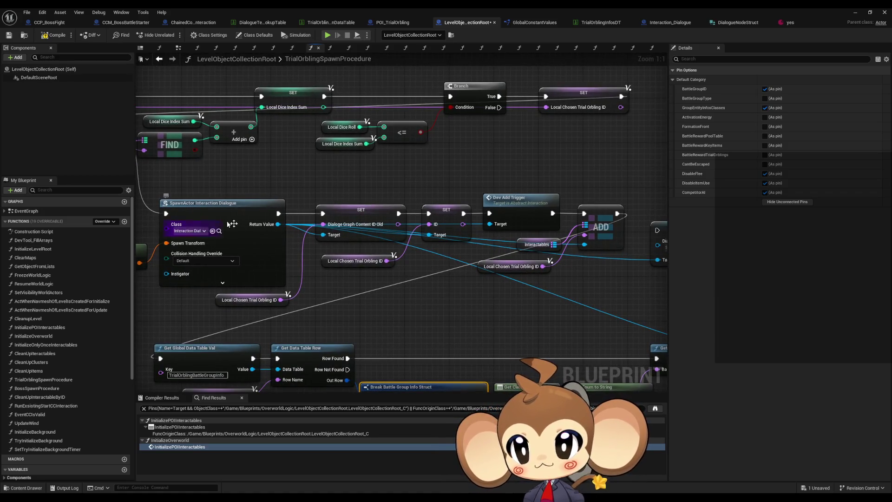
Step: Check SpawnActor's class and select the Local Chosen Trial Orbling ID node
mouse_move(304, 270)
left_mouse_down()
mouse_move(306, 254)
mouse_move(351, 259)
left_mouse_up()
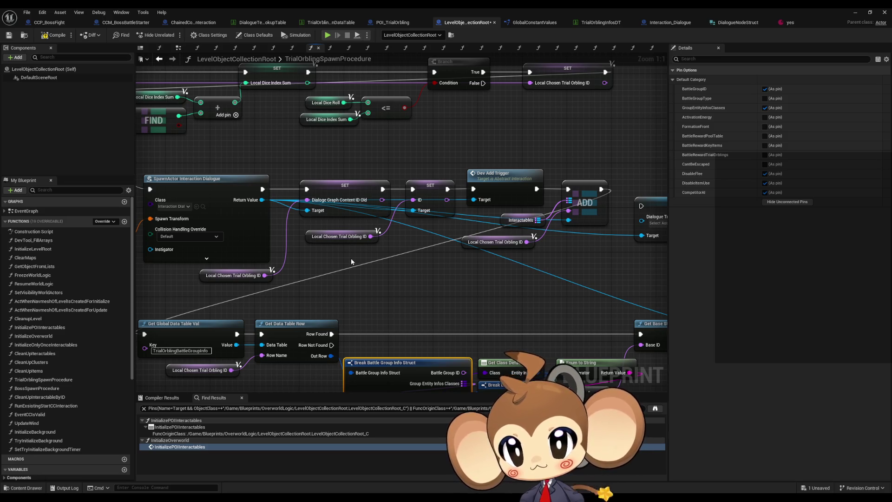
left_click_drag(180, 209, 206, 209)
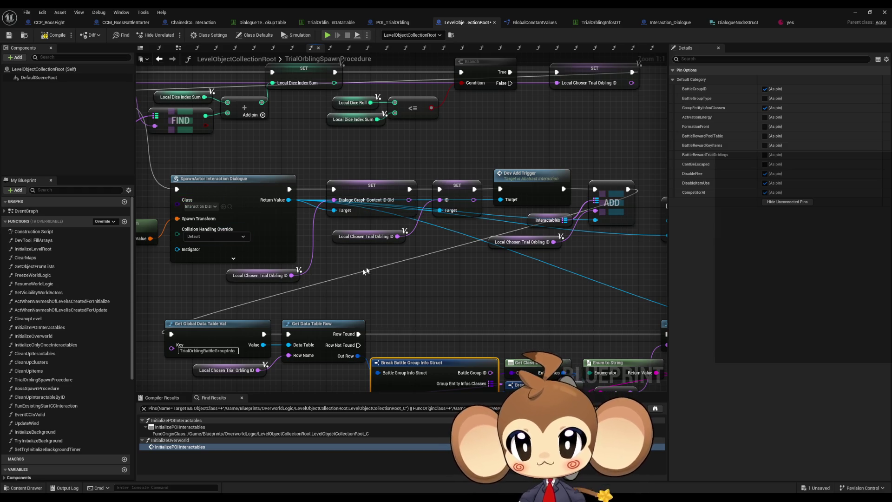
scroll(349, 265, "down", 1)
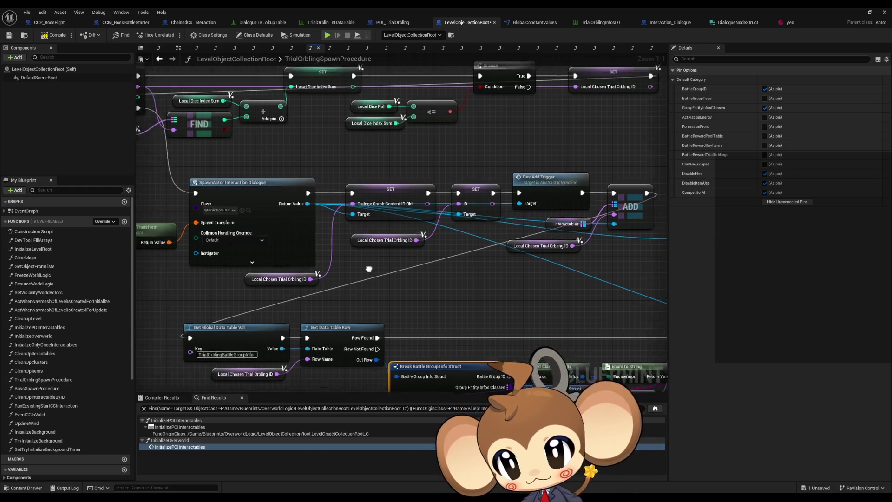
scroll(332, 286, "down", 2)
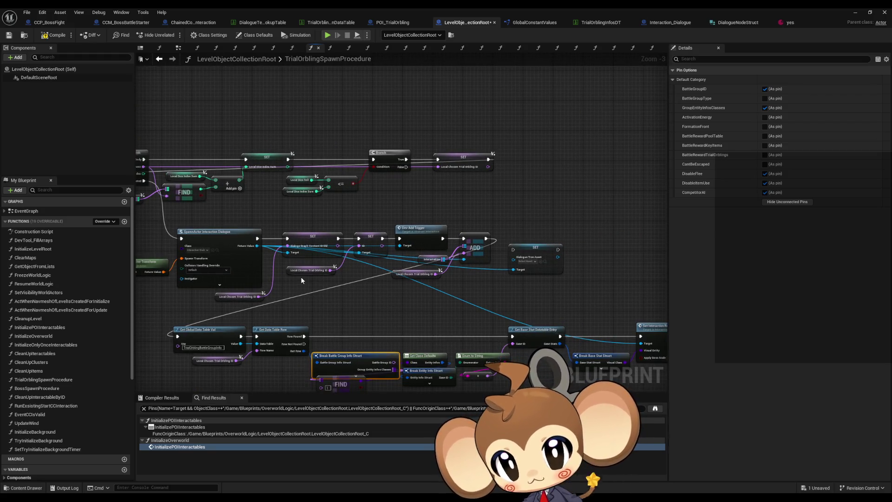
scroll(297, 281, "up", 3)
left_click(334, 295)
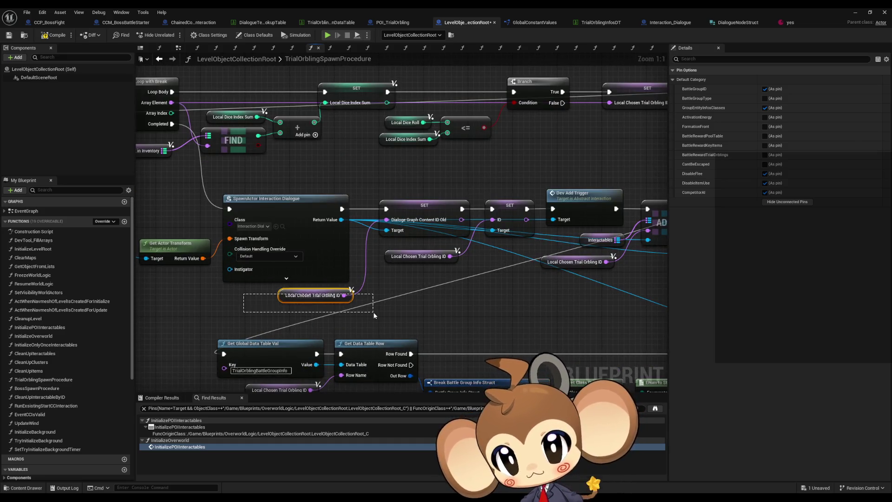
scroll(360, 307, "down", 4)
scroll(265, 260, "up", 4)
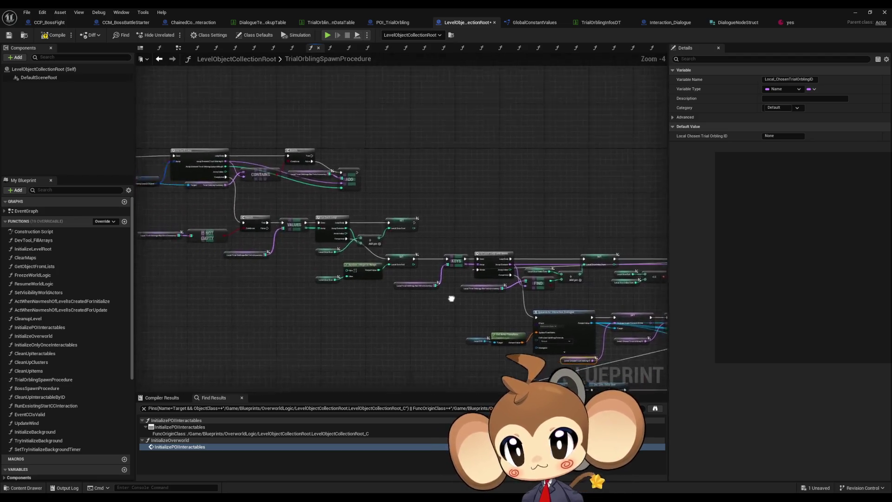
scroll(316, 278, "down", 4)
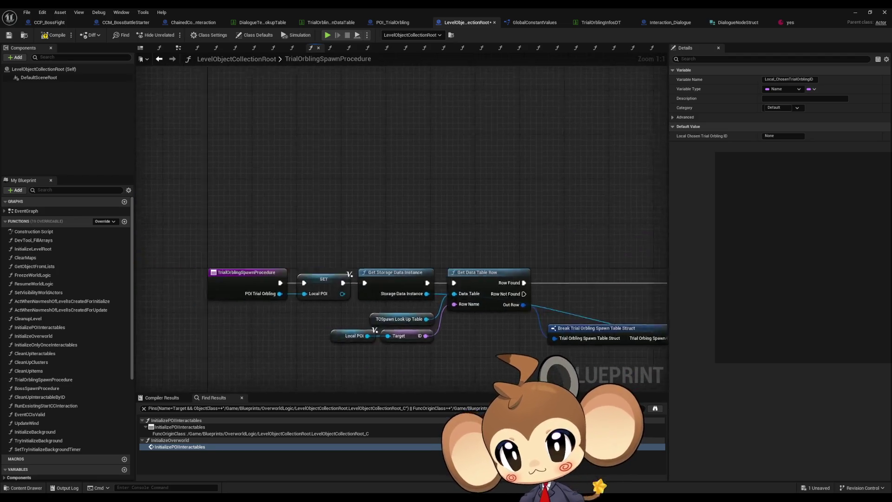
Step: Pan through the loop, Branch, SET Local Chosen Trial Orbling ID, VALUES and CONTAINS nodes
scroll(158, 237, "up", 4)
mouse_move(352, 262)
left_mouse_down()
mouse_move(204, 139)
mouse_move(172, 140)
left_mouse_up()
mouse_move(650, 223)
left_mouse_down()
mouse_move(294, 239)
mouse_move(139, 232)
left_mouse_up()
left_click_drag(379, 141, 482, 231)
scroll(453, 234, "down", 2)
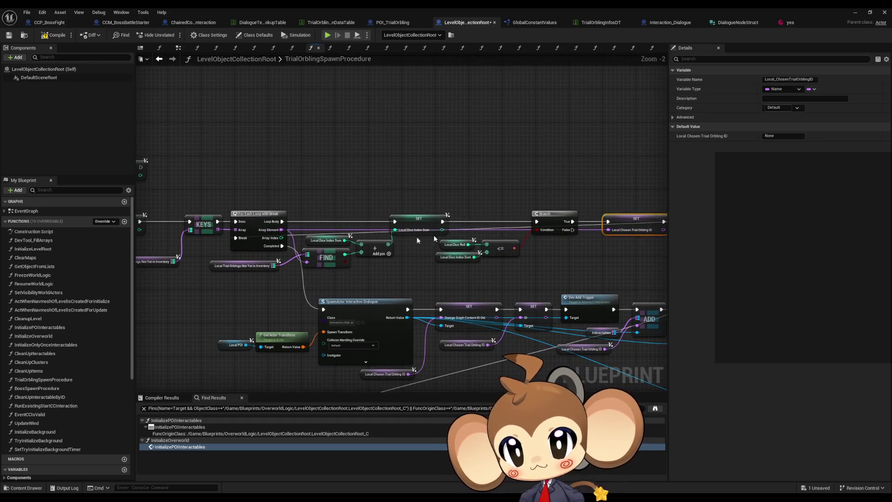
scroll(338, 228, "up", 2)
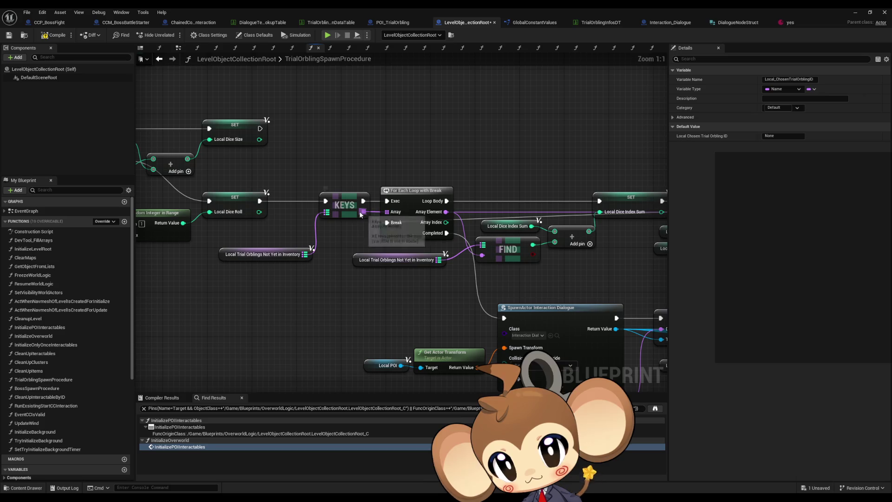
scroll(360, 214, "down", 3)
mouse_move(321, 153)
left_mouse_down()
mouse_move(356, 253)
mouse_move(418, 236)
mouse_move(411, 268)
mouse_move(375, 253)
mouse_move(699, 265)
left_mouse_up()
scroll(418, 235, "up", 4)
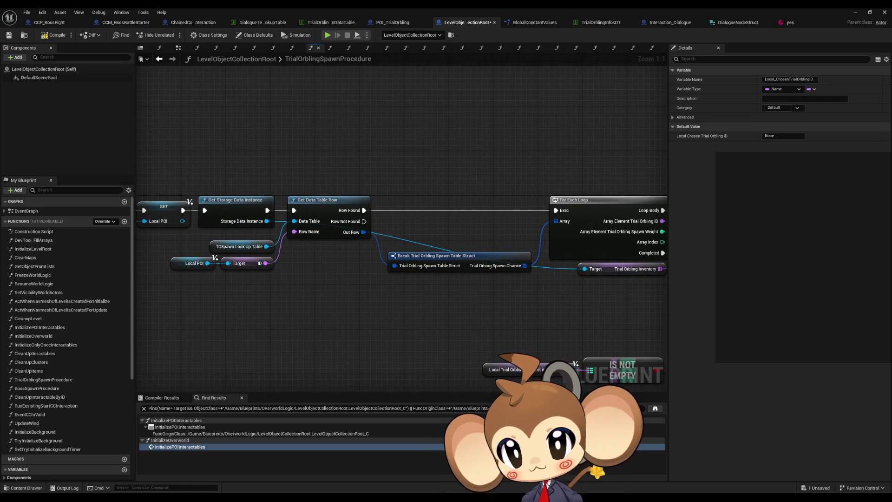
Step: Check the TOSpawn Look Up Table node's default value, then show TrialOrblingSpawnDataTable
left_click_drag(247, 285, 181, 268)
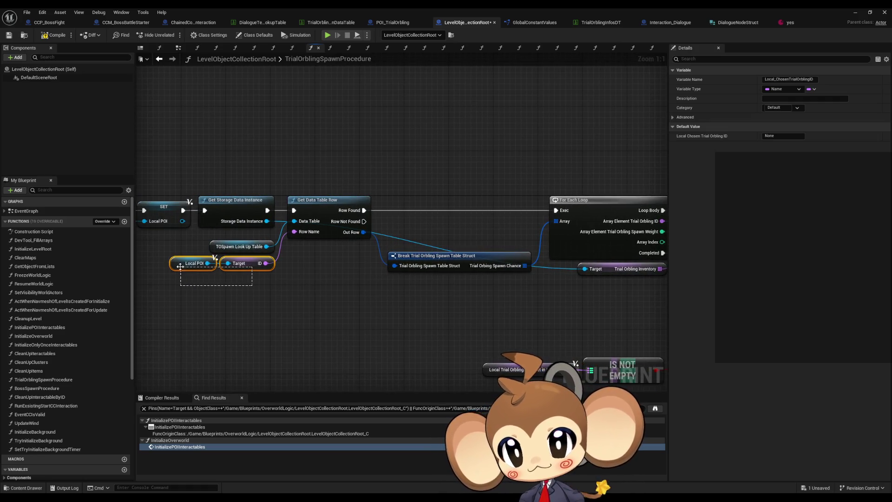
left_click_drag(194, 239, 235, 251)
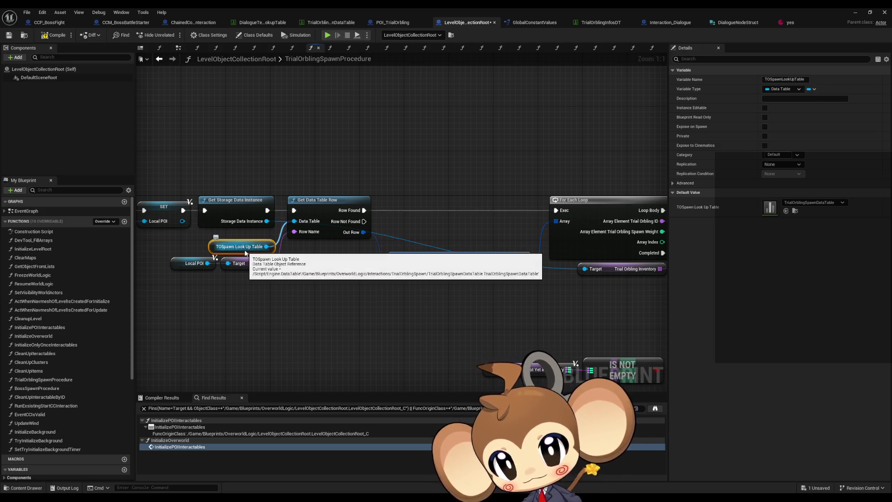
left_click_drag(417, 283, 212, 260)
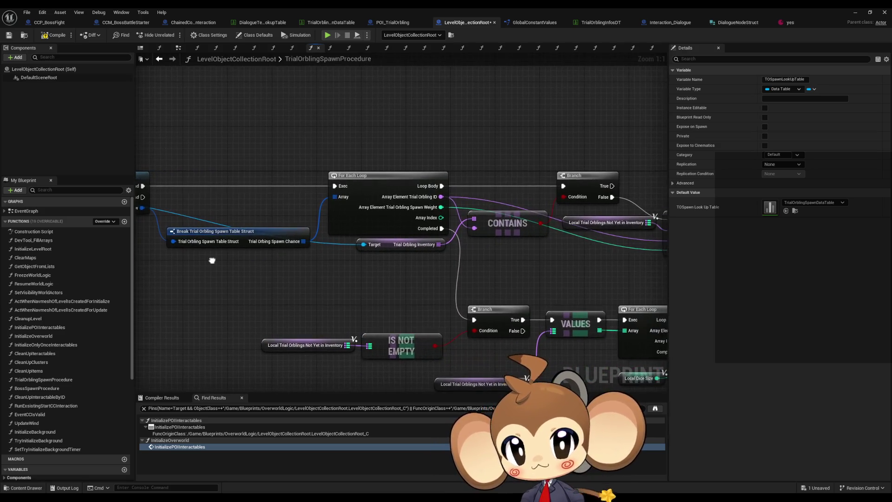
left_click(316, 22)
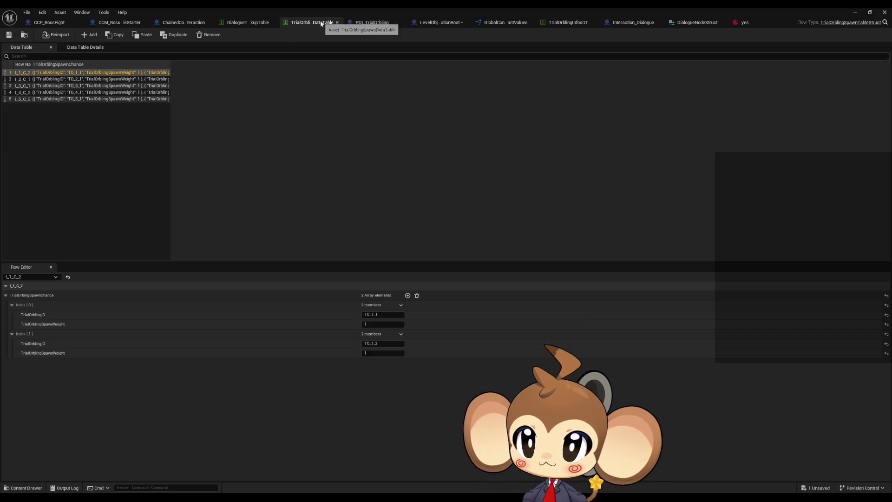
Step: Compare the LevelObjectCollectionRoot blueprint graph with the TrialOrbling spawn data table, ending on the graph
left_click(430, 24)
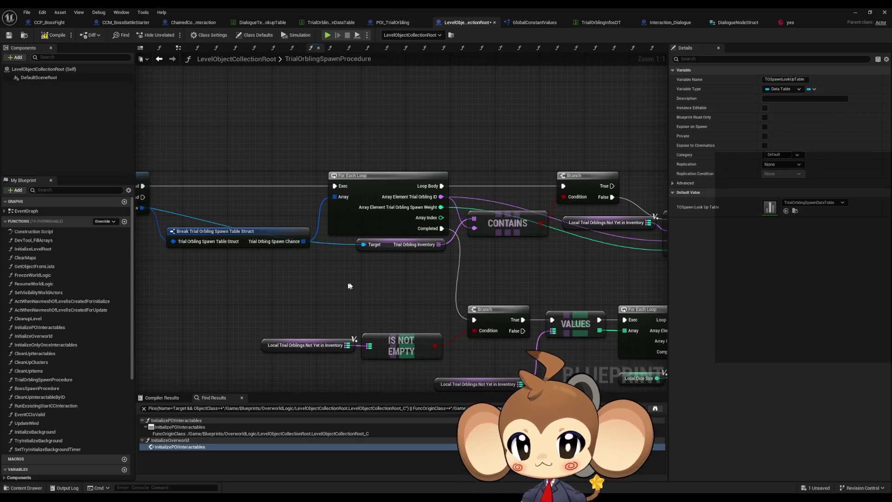
left_click_drag(327, 291, 272, 281)
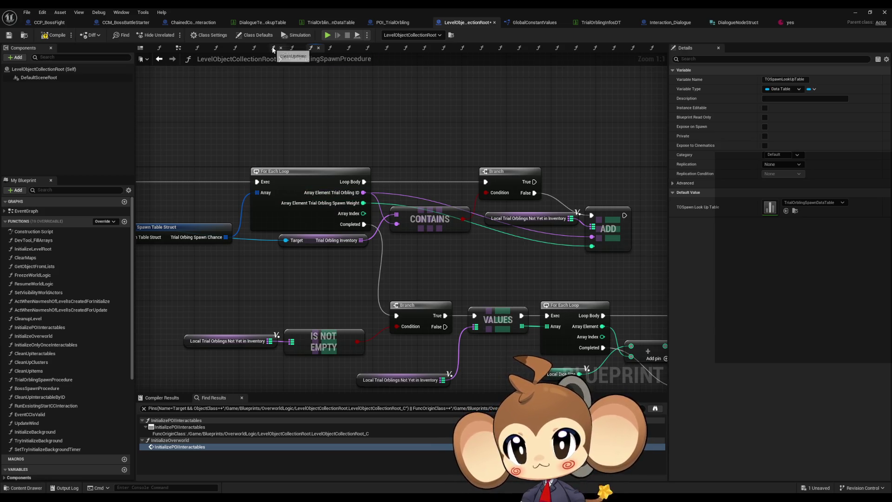
left_click(324, 24)
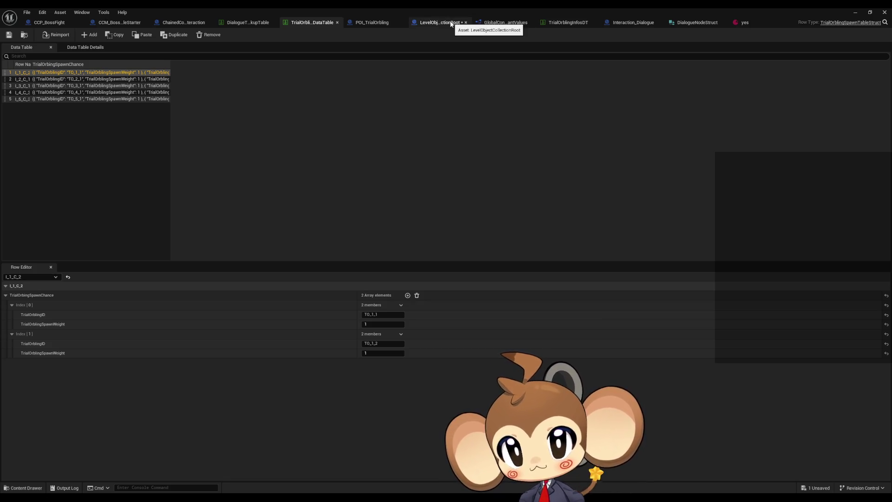
left_click(451, 23)
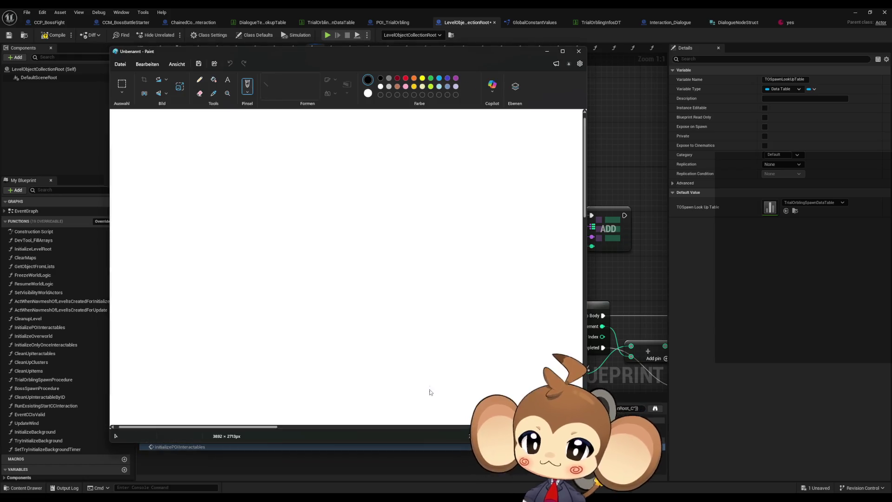
Step: Maximize Paint and switch to a slightly thicker freehand pencil
double_click(366, 55)
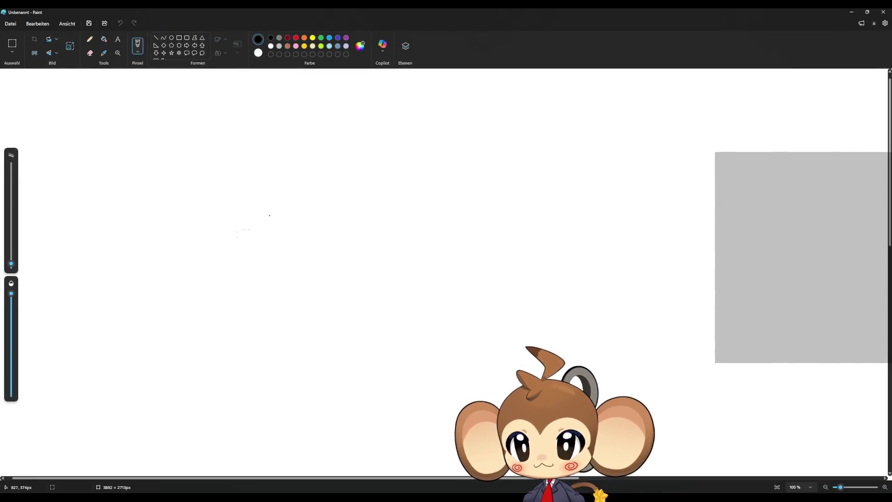
left_click(90, 39)
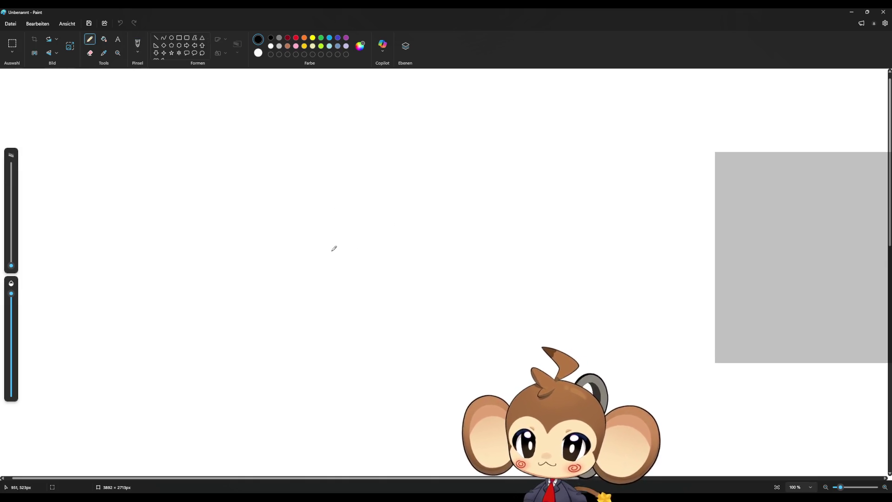
left_click_drag(12, 265, 11, 262)
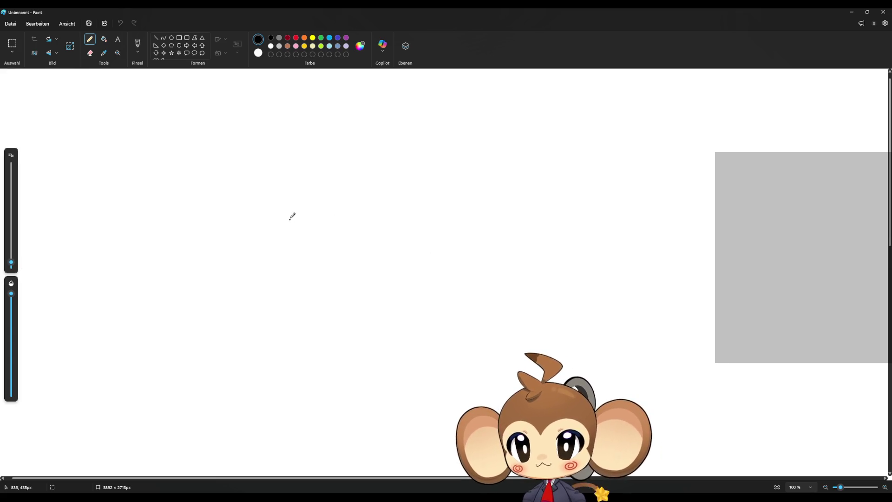
mouse_move(290, 217)
left_mouse_down()
mouse_move(348, 216)
mouse_move(379, 230)
left_mouse_up()
key("ctrl+z")
scroll(376, 224, "up", 3)
Step: Sketch the monkey face with its round head, big ears, eyes and muzzle
left_click_drag(414, 232, 475, 239)
mouse_move(326, 266)
left_mouse_down()
mouse_move(329, 281)
mouse_move(439, 293)
mouse_move(487, 269)
left_mouse_up()
mouse_move(415, 157)
left_mouse_down()
mouse_move(393, 150)
mouse_move(283, 214)
mouse_move(334, 325)
mouse_move(509, 304)
mouse_move(465, 171)
mouse_move(400, 153)
mouse_move(426, 145)
mouse_move(379, 112)
left_mouse_up()
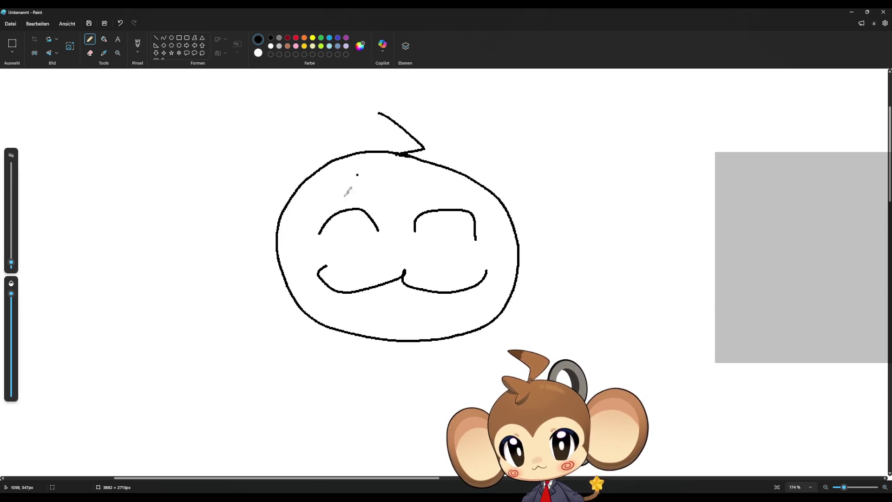
mouse_move(281, 214)
left_mouse_down()
mouse_move(233, 192)
mouse_move(274, 238)
mouse_move(287, 190)
mouse_move(160, 197)
mouse_move(281, 267)
left_mouse_up()
mouse_move(516, 226)
left_mouse_down()
mouse_move(602, 230)
mouse_move(522, 263)
left_mouse_up()
mouse_move(505, 203)
left_mouse_down()
mouse_move(607, 278)
mouse_move(518, 281)
left_mouse_up()
mouse_move(395, 206)
left_mouse_down()
mouse_move(460, 199)
mouse_move(481, 251)
mouse_move(513, 292)
left_mouse_up()
mouse_move(396, 205)
left_mouse_down()
mouse_move(312, 191)
mouse_move(318, 249)
mouse_move(283, 273)
left_mouse_up()
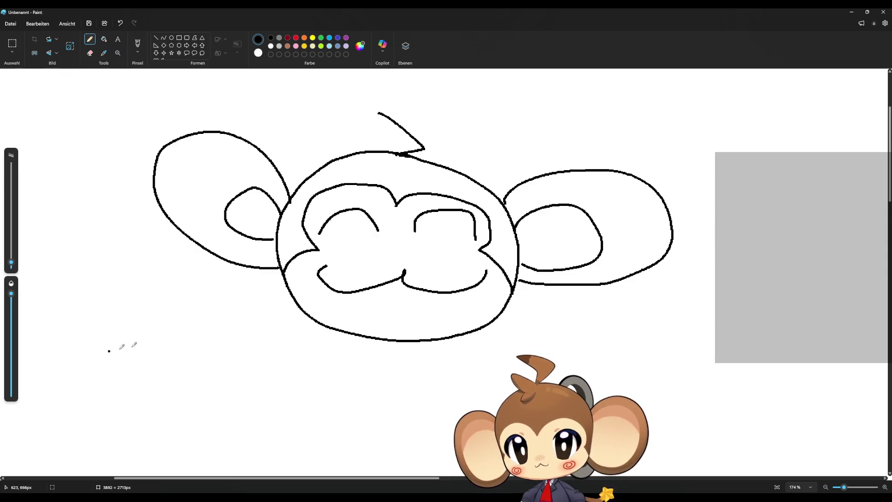
Step: Write the letters BRB below the face
mouse_move(197, 336)
left_mouse_down()
mouse_move(163, 386)
mouse_move(173, 376)
left_mouse_up()
left_click_drag(266, 345, 292, 405)
mouse_move(325, 365)
left_mouse_down()
mouse_move(310, 395)
mouse_move(318, 400)
mouse_move(307, 399)
left_mouse_up()
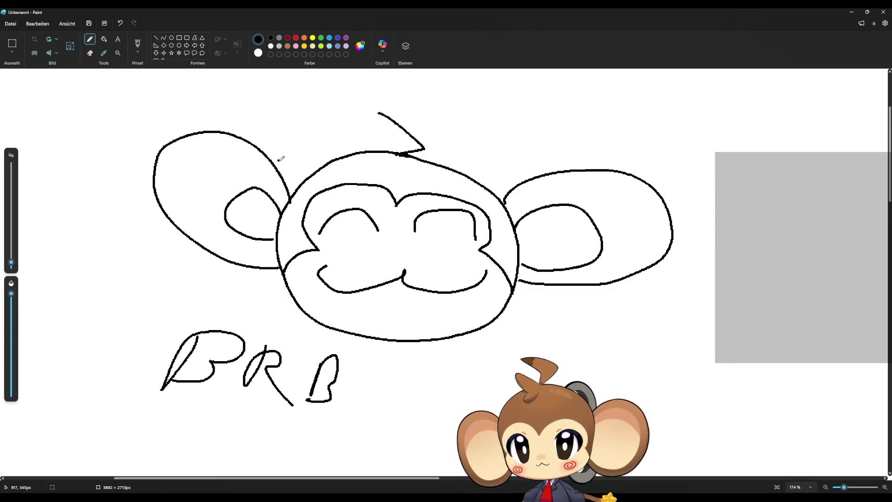
Step: Add dark red spirals on both cheeks, then close Paint to get the save prompt
left_click(287, 38)
mouse_move(348, 242)
left_mouse_down()
mouse_move(342, 257)
mouse_move(331, 249)
mouse_move(339, 251)
left_mouse_up()
left_click(449, 264)
mouse_move(446, 250)
left_mouse_down()
mouse_move(479, 268)
mouse_move(473, 253)
mouse_move(458, 264)
left_mouse_up()
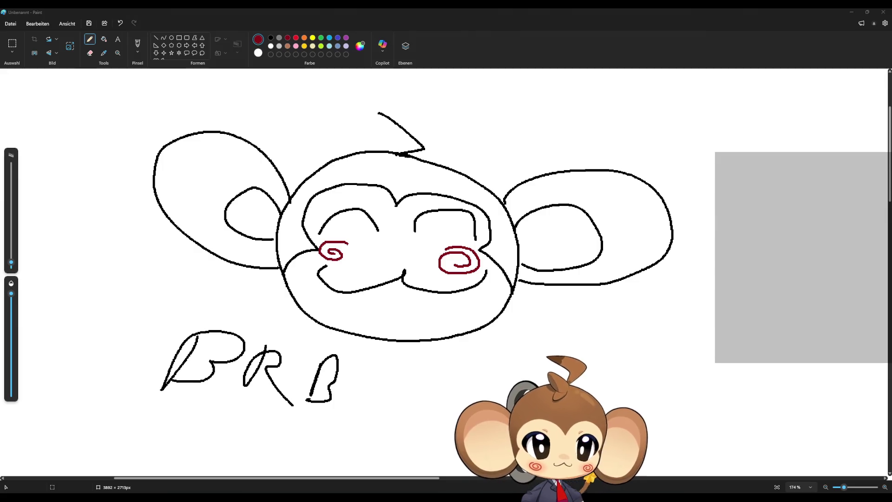
key("alt+Tab")
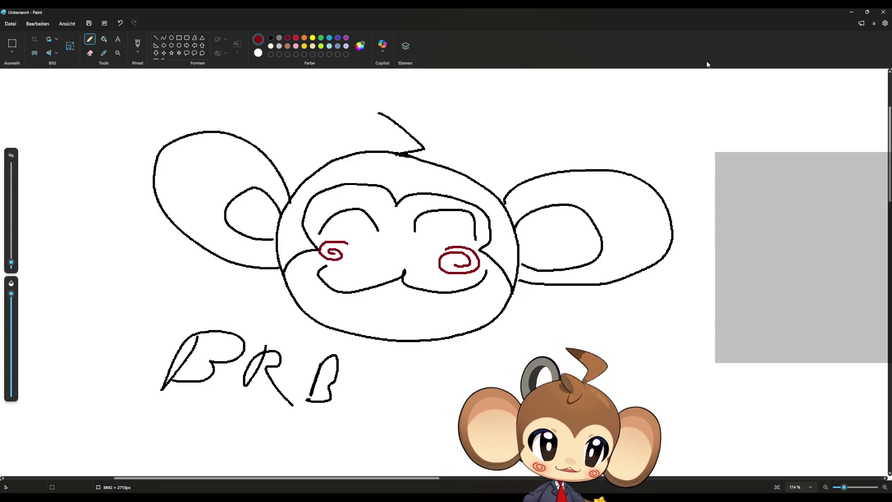
left_click(883, 12)
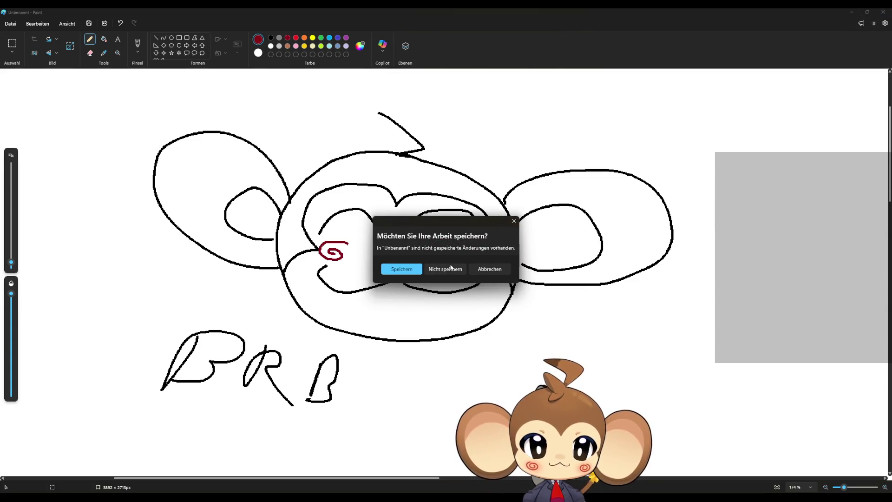
Step: Discard the sketch unsaved and survey the spawn graph's loop, break struct and dialogue nodes
left_click(445, 269)
left_click_drag(511, 259, 483, 228)
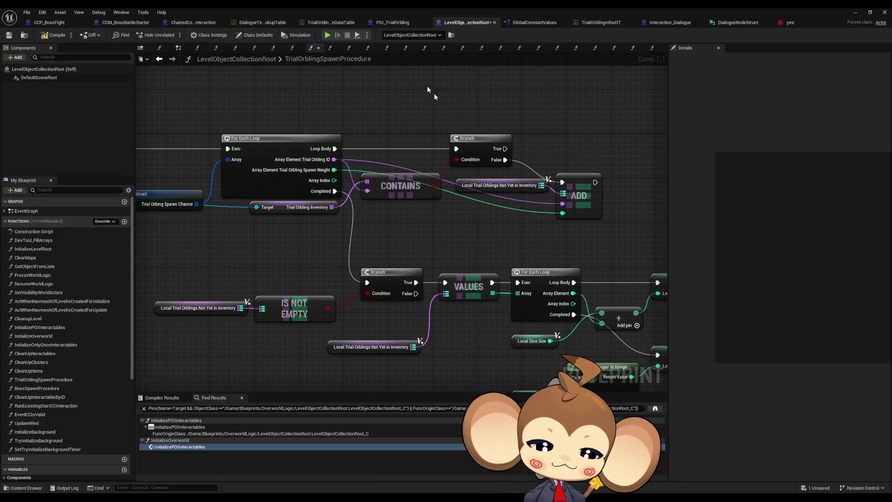
left_click_drag(445, 219, 464, 182)
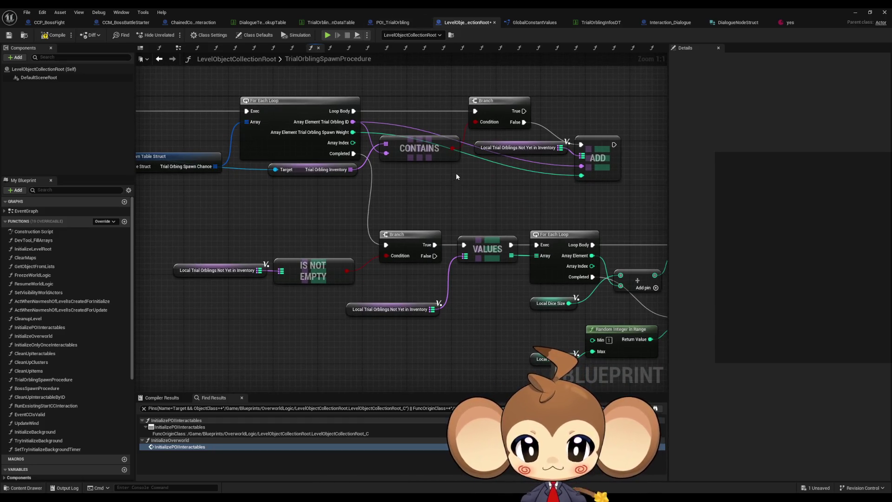
left_click_drag(222, 161, 241, 186)
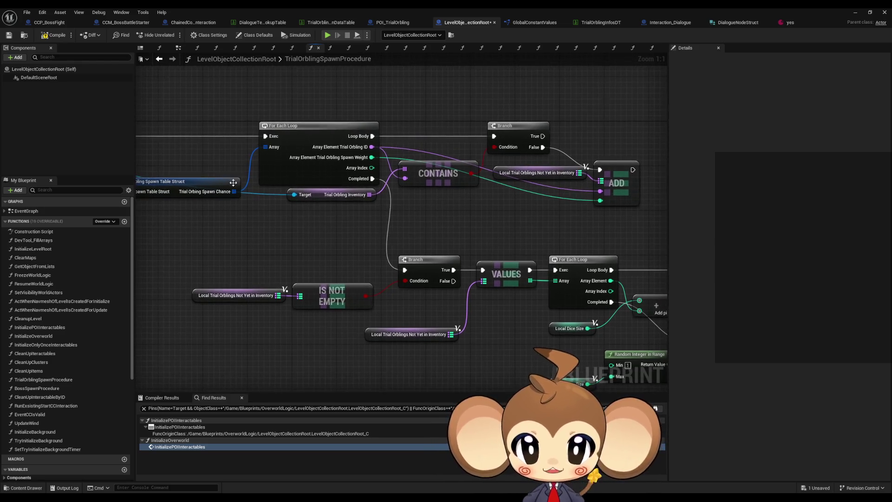
mouse_move(225, 108)
left_mouse_down()
mouse_move(269, 150)
mouse_move(308, 157)
left_mouse_up()
scroll(320, 179, "down", 4)
mouse_move(425, 220)
left_mouse_down()
mouse_move(386, 204)
mouse_move(417, 198)
left_mouse_up()
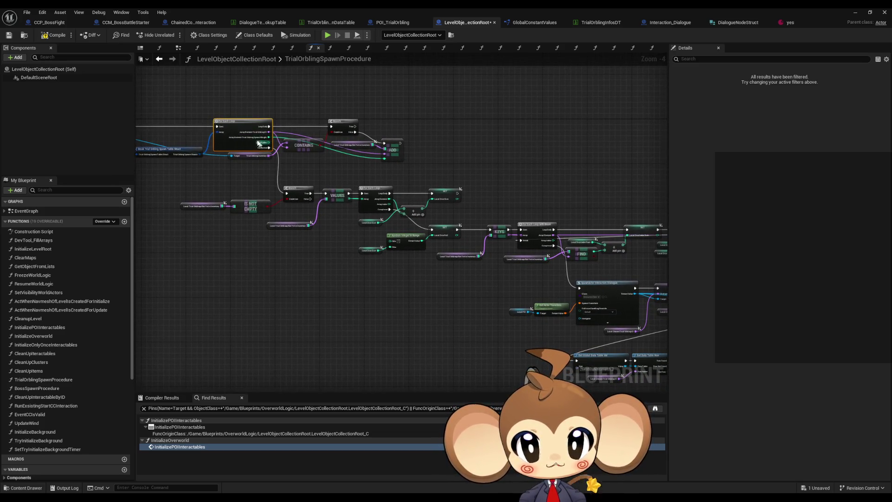
scroll(262, 145, "up", 3)
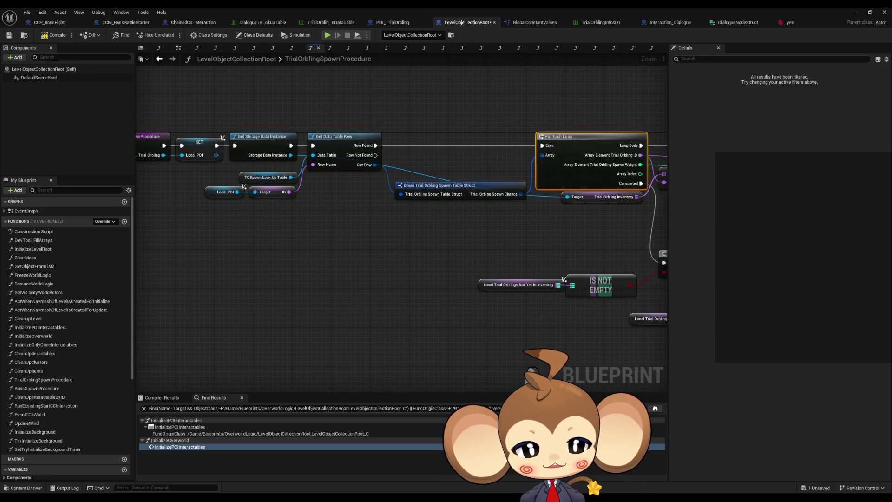
scroll(389, 204, "down", 3)
mouse_move(389, 204)
left_mouse_down()
mouse_move(329, 199)
mouse_move(342, 211)
left_mouse_up()
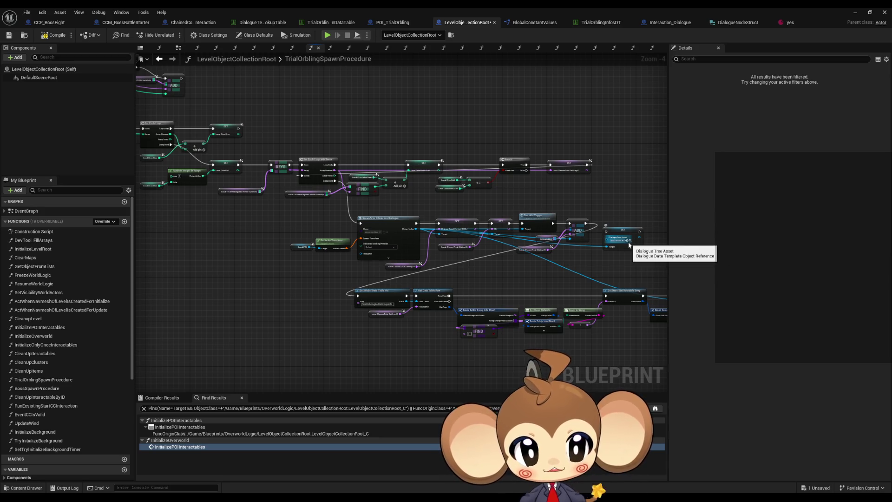
scroll(453, 218, "up", 4)
left_click(452, 221)
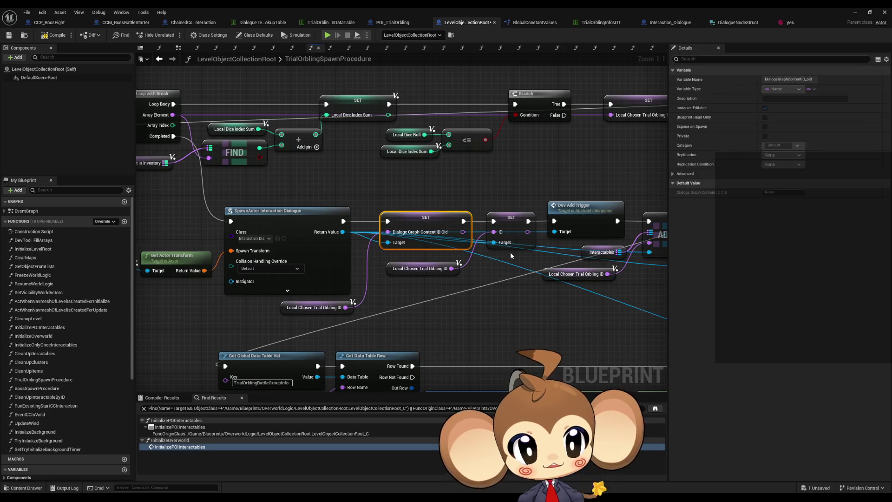
left_click_drag(513, 296, 449, 260)
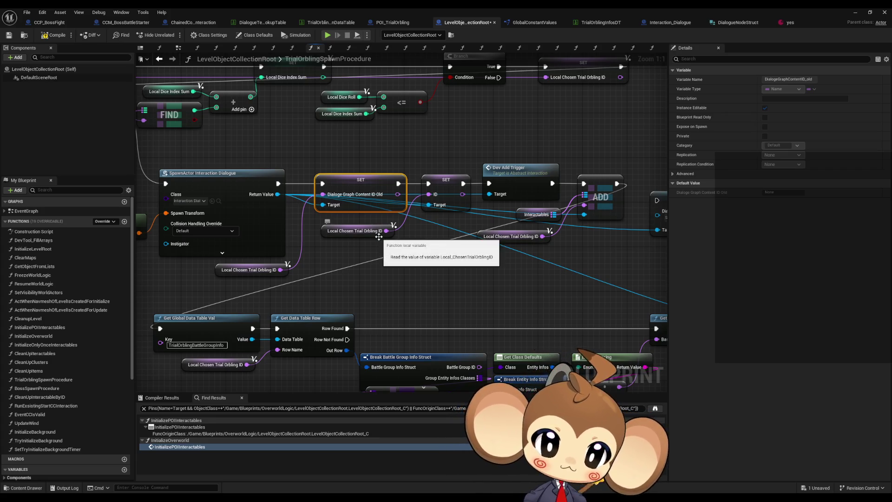
scroll(379, 237, "down", 5)
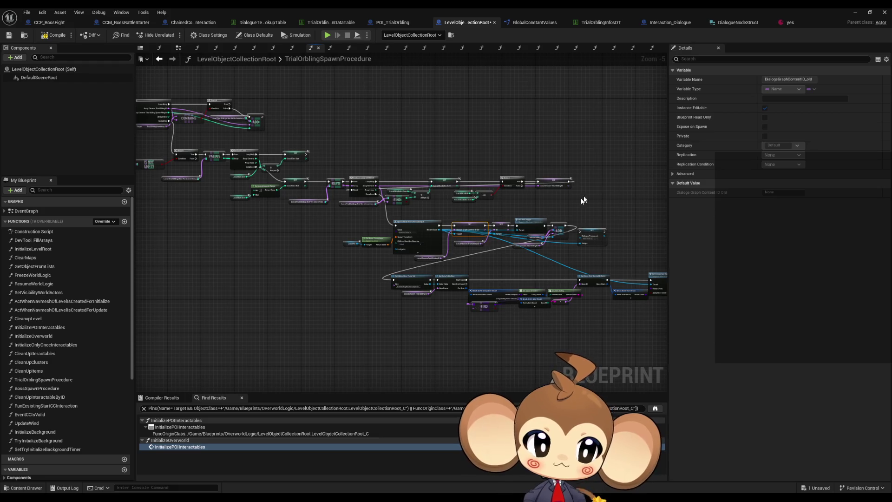
scroll(565, 211, "up", 4)
left_click_drag(502, 153, 544, 229)
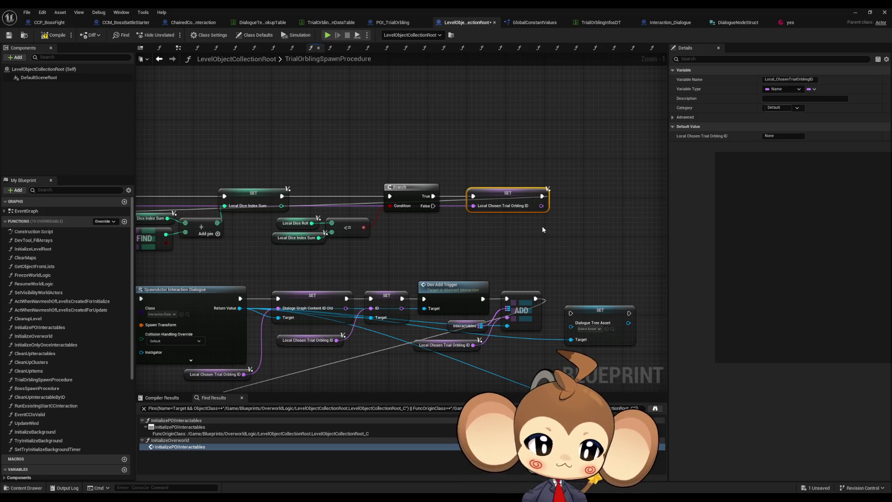
left_click_drag(543, 226, 539, 199)
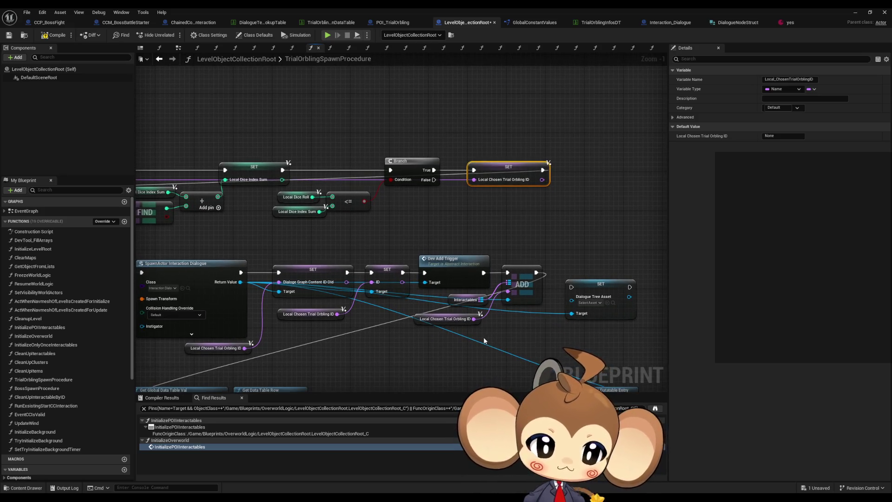
left_click(467, 301)
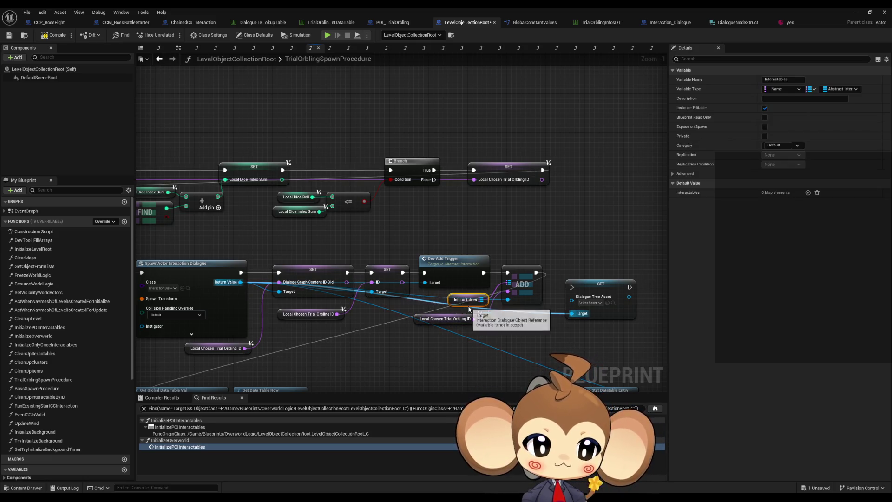
mouse_move(469, 308)
left_mouse_down()
mouse_move(366, 220)
mouse_move(668, 277)
left_mouse_up()
mouse_move(346, 153)
left_mouse_down()
mouse_move(434, 244)
mouse_move(523, 243)
mouse_move(116, 244)
left_mouse_up()
left_click_drag(348, 246, 239, 216)
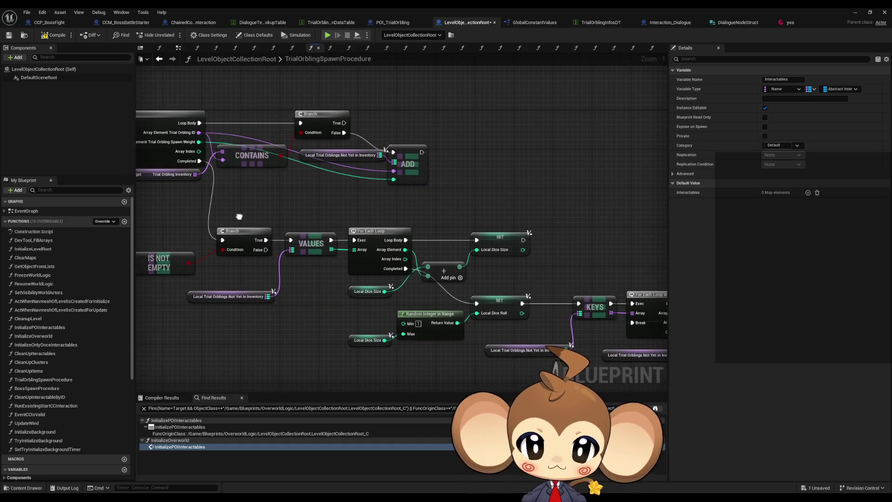
scroll(239, 217, "down", 1)
scroll(425, 251, "down", 1)
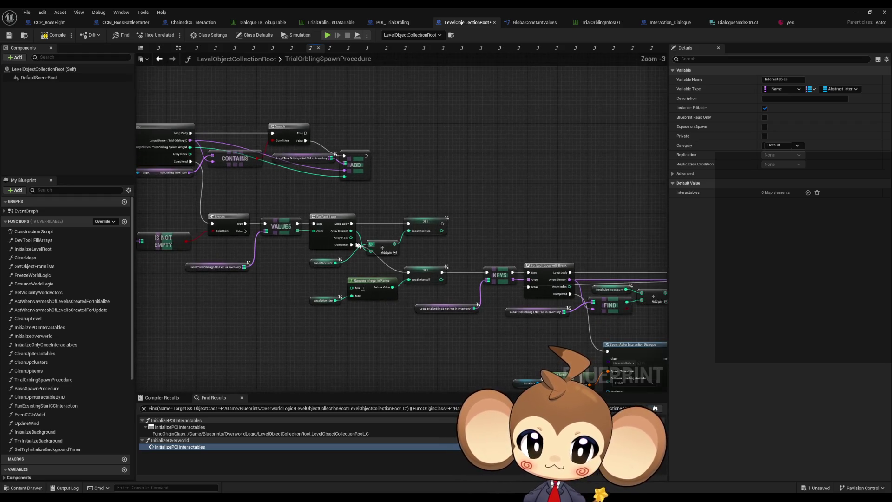
mouse_move(380, 246)
left_mouse_down()
mouse_move(278, 227)
mouse_move(178, 191)
mouse_move(602, 261)
left_mouse_up()
left_click(553, 228)
left_click_drag(206, 210, 525, 238)
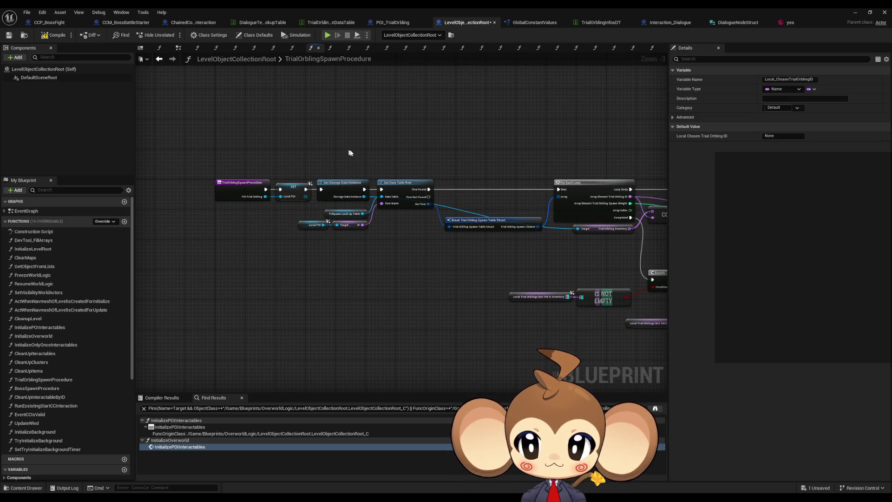
left_click_drag(356, 159, 314, 137)
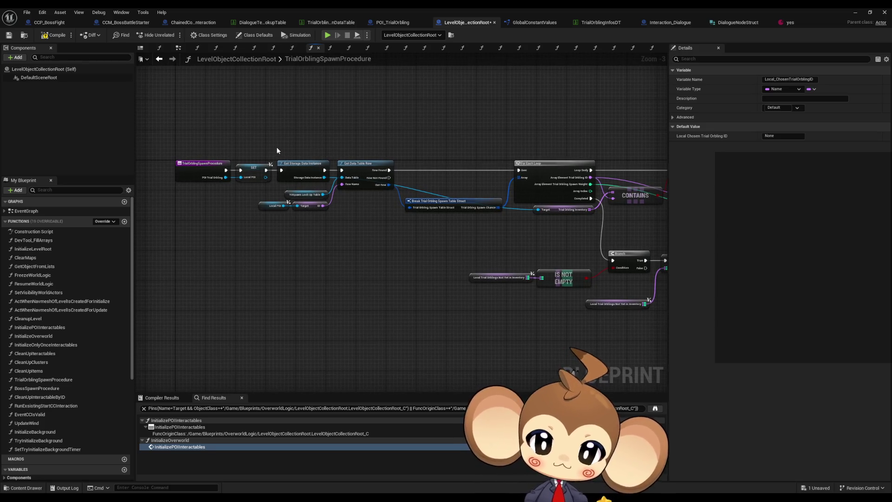
scroll(283, 146, "up", 2)
mouse_move(279, 149)
left_mouse_down()
mouse_move(397, 245)
mouse_move(319, 234)
left_mouse_up()
left_click(449, 221)
left_click_drag(449, 221, 257, 214)
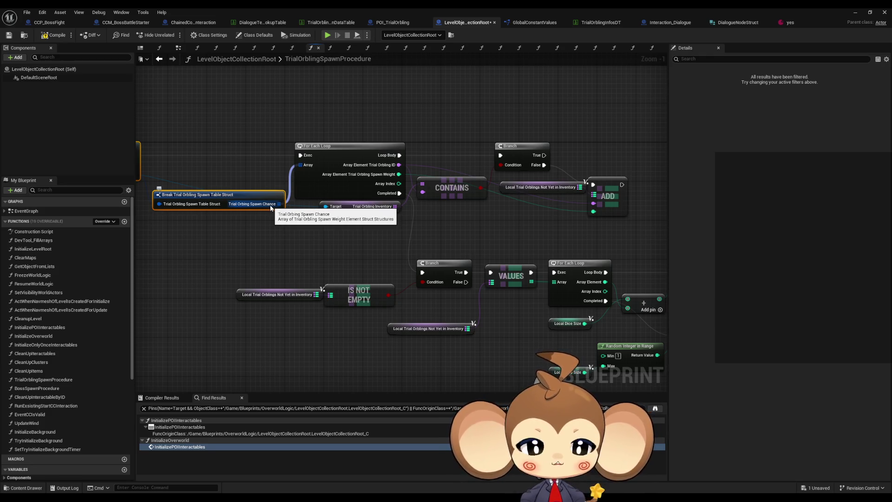
left_click_drag(579, 140, 632, 216)
left_click_drag(610, 128, 557, 143)
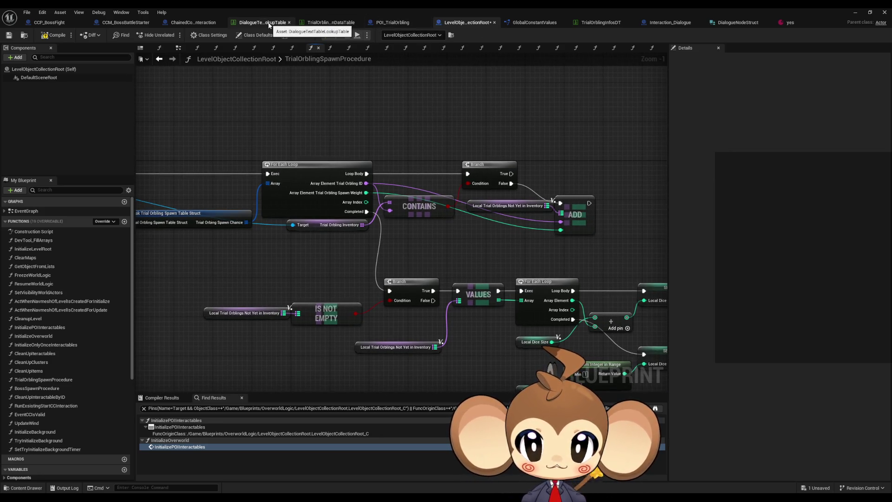
left_click(329, 23)
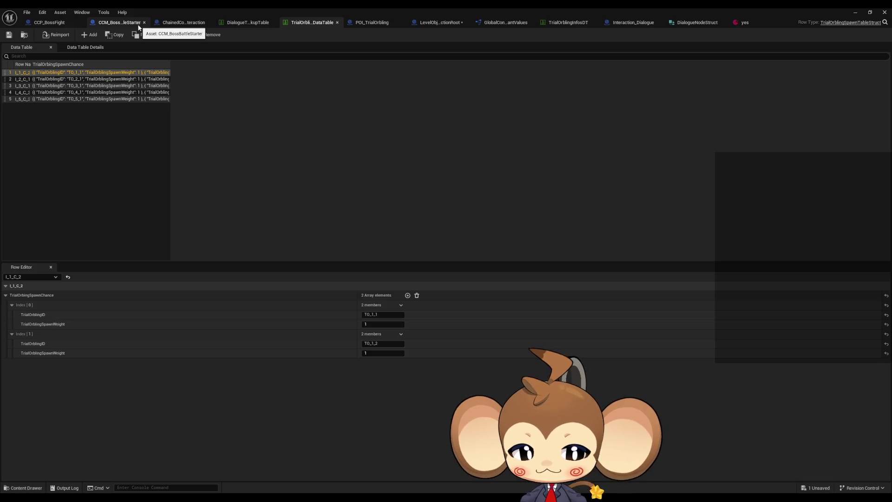
left_click(125, 26)
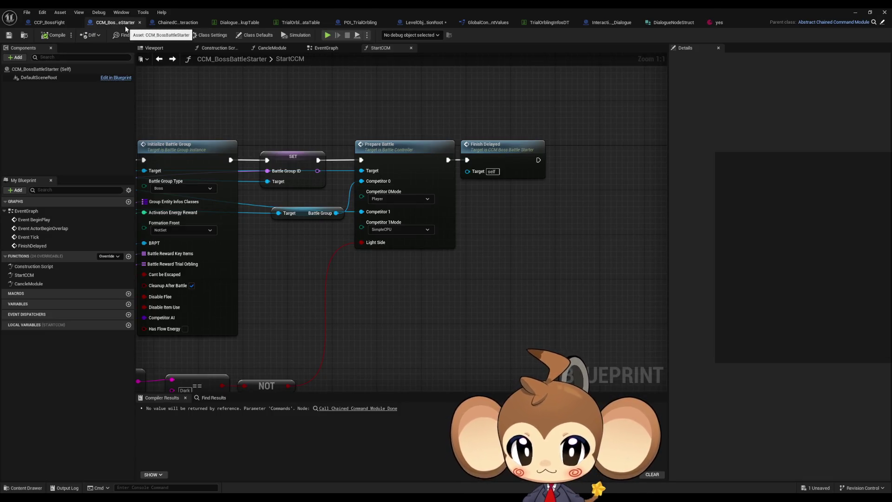
left_click(188, 22)
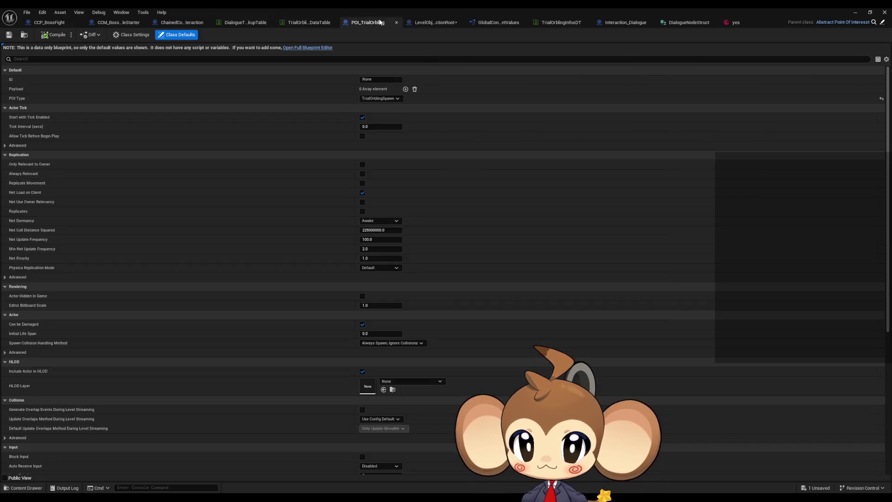
left_click(381, 23)
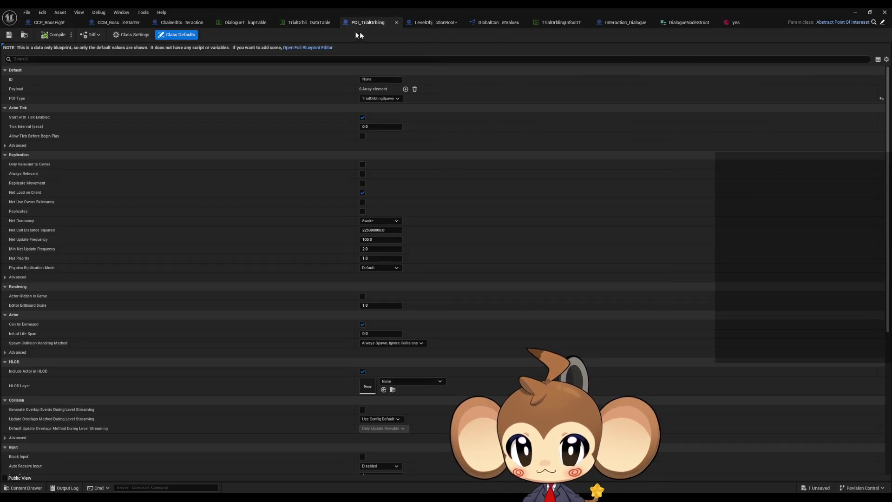
left_click(424, 23)
scroll(422, 201, "down", 3)
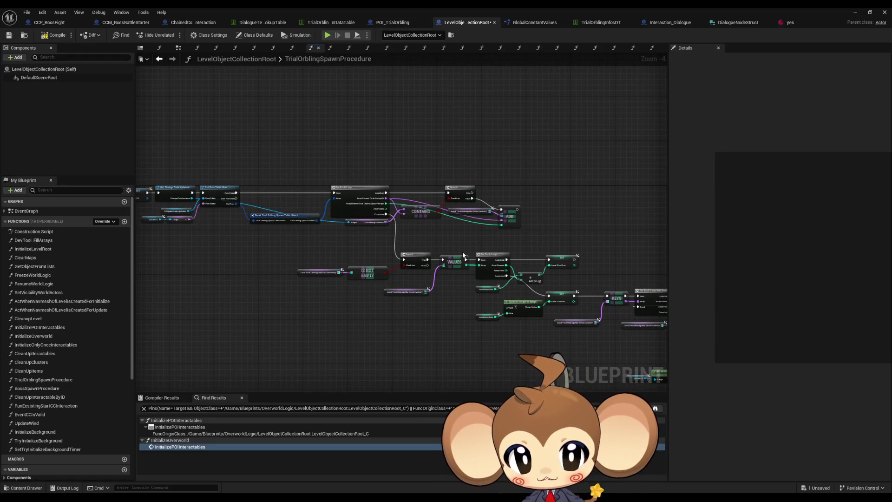
mouse_move(462, 255)
left_mouse_down()
mouse_move(249, 193)
mouse_move(406, 218)
mouse_move(506, 213)
left_mouse_up()
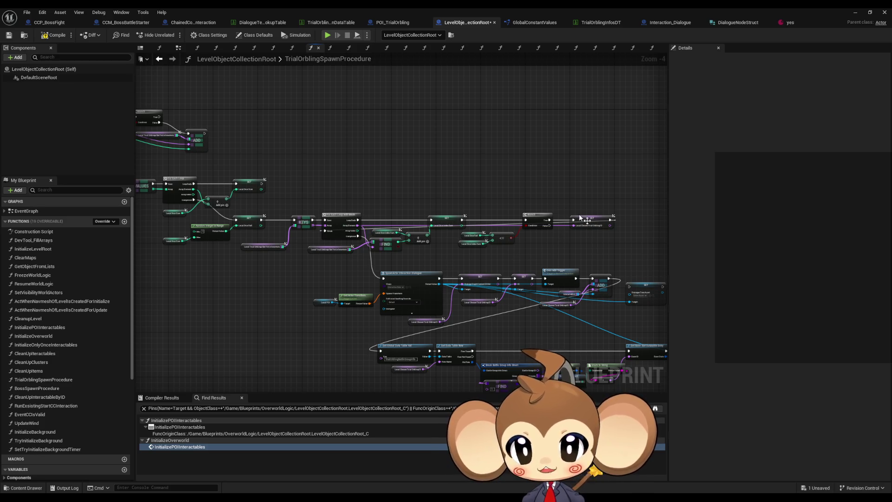
left_click_drag(458, 230, 506, 244)
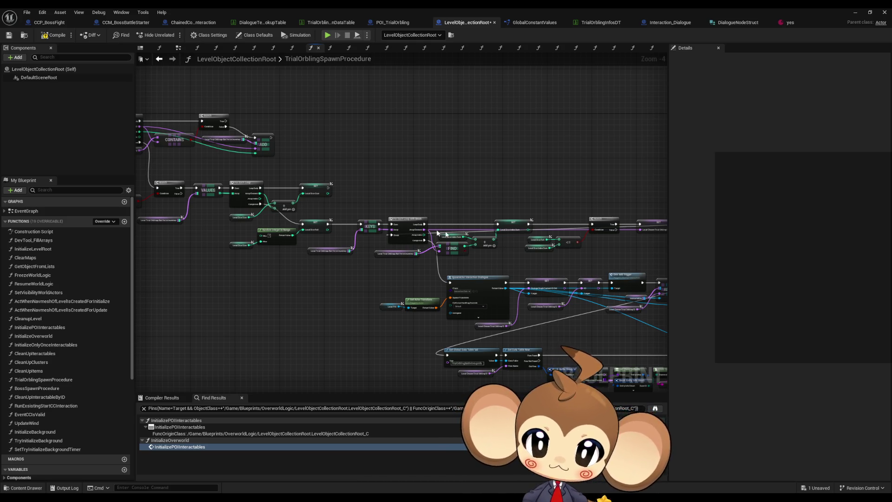
scroll(325, 219, "up", 3)
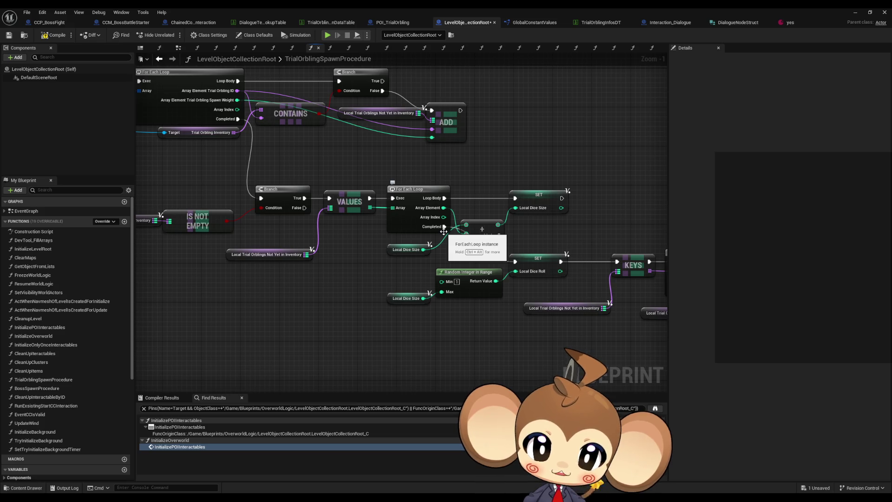
mouse_move(381, 232)
left_mouse_down()
mouse_move(439, 237)
mouse_move(536, 268)
left_mouse_up()
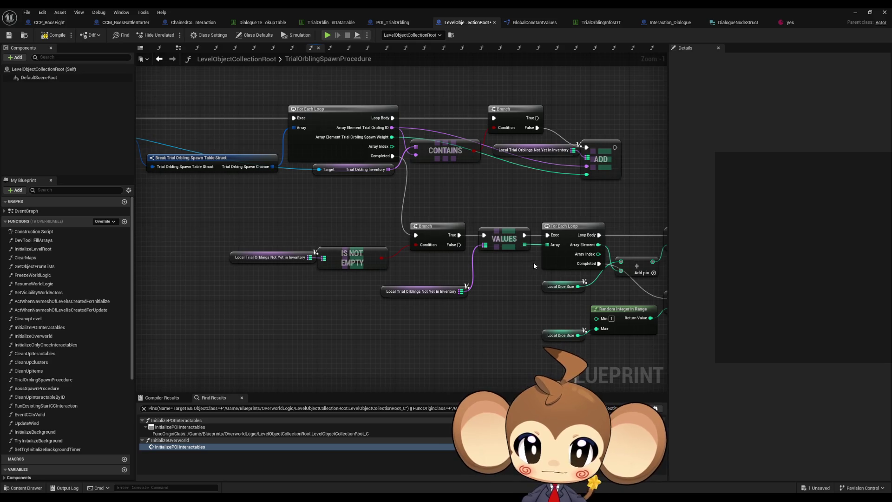
left_click_drag(420, 267, 465, 322)
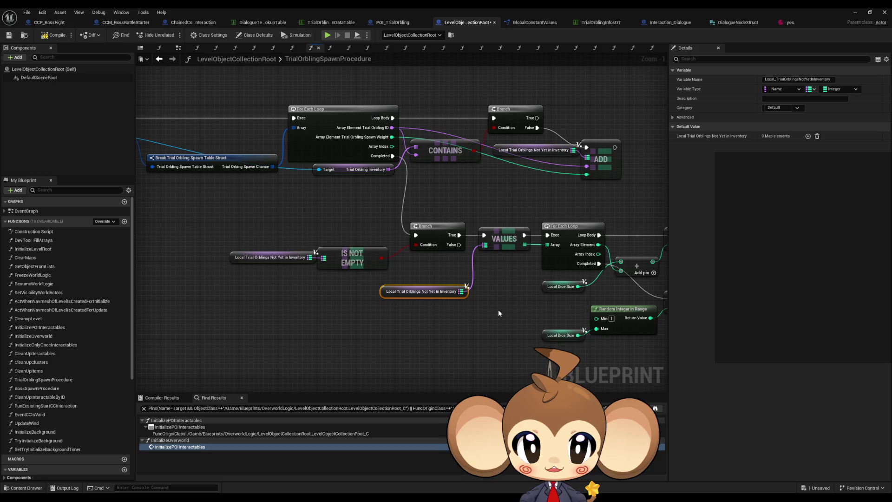
left_click_drag(567, 110, 625, 188)
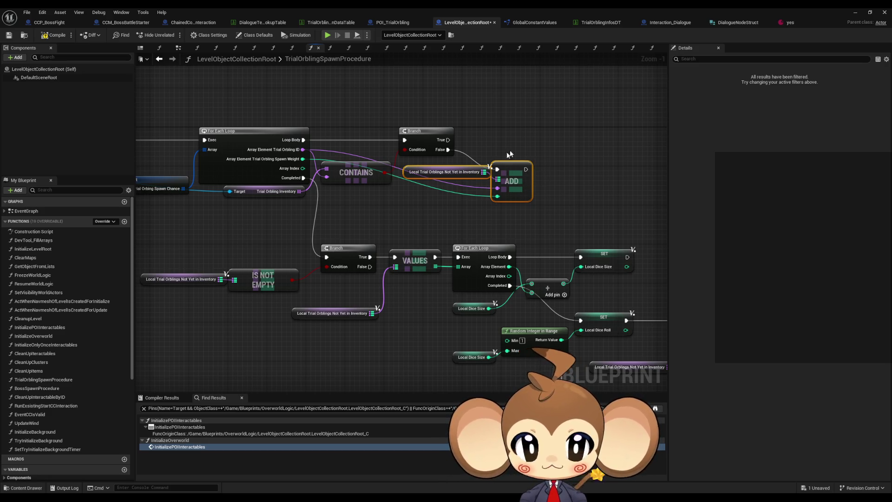
left_click(495, 121)
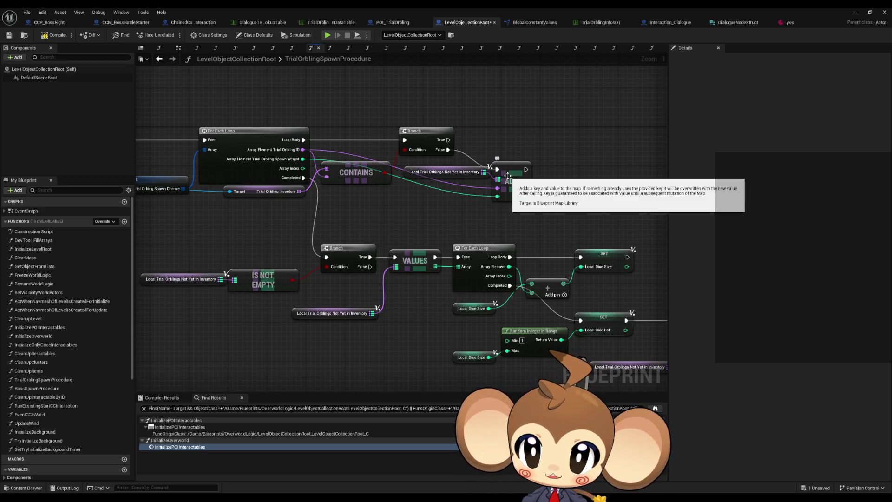
scroll(520, 198, "down", 4)
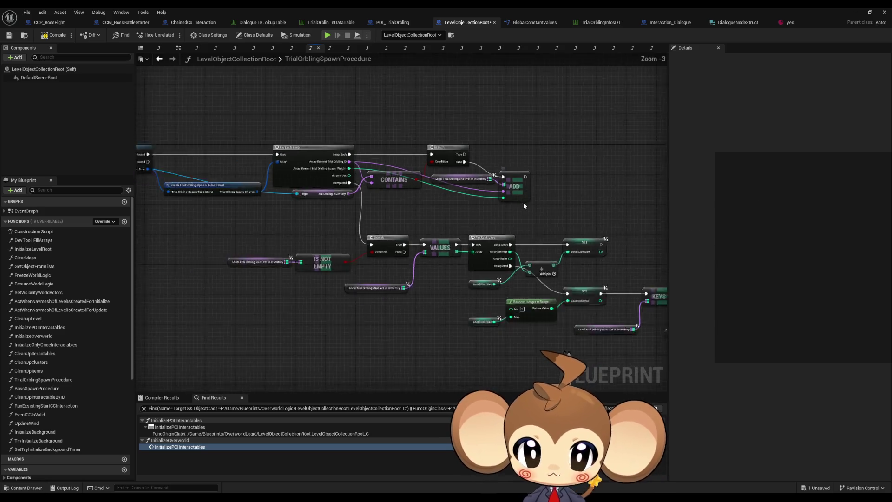
left_click_drag(401, 203, 297, 179)
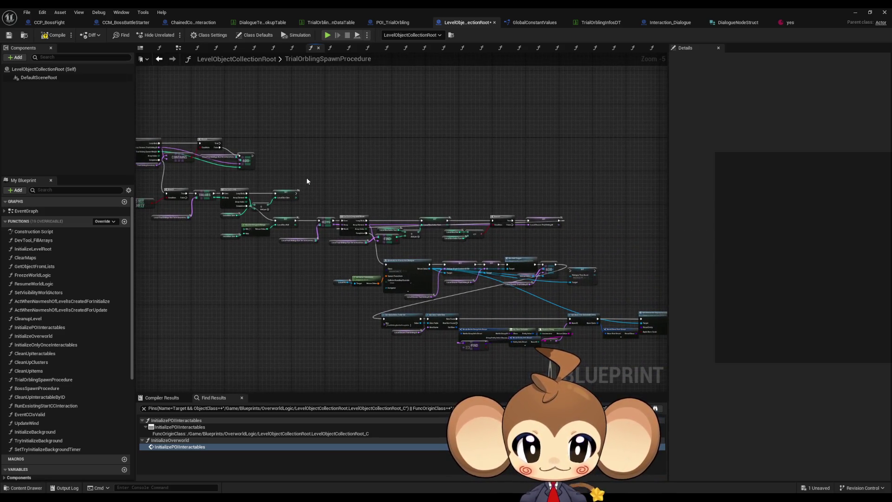
scroll(511, 304, "up", 4)
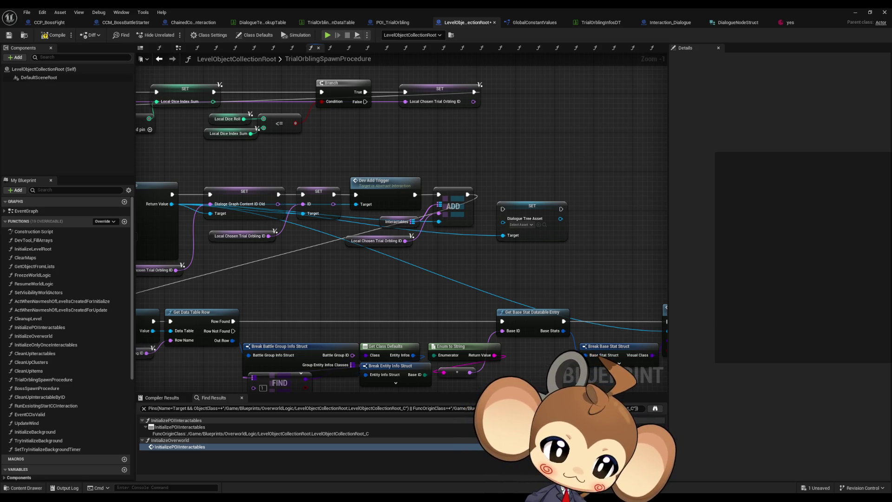
left_click_drag(588, 277, 561, 271)
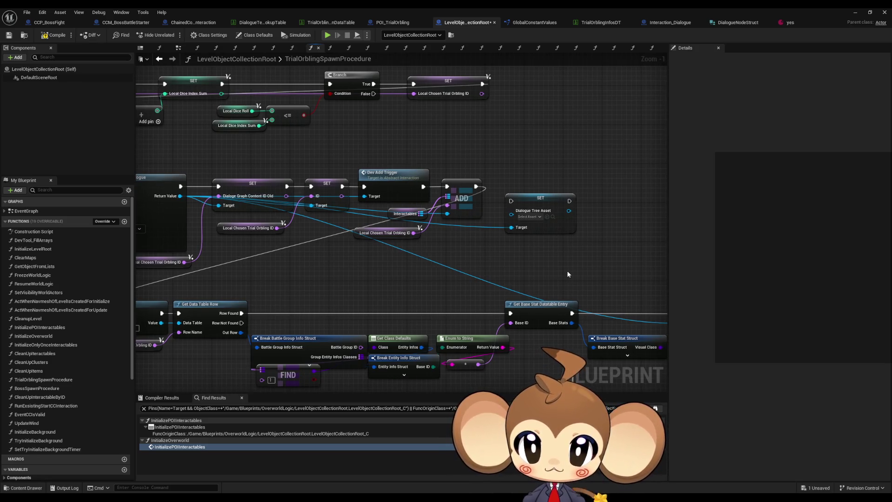
mouse_move(449, 252)
left_mouse_down()
mouse_move(479, 279)
mouse_move(508, 281)
left_mouse_up()
scroll(449, 297, "down", 2)
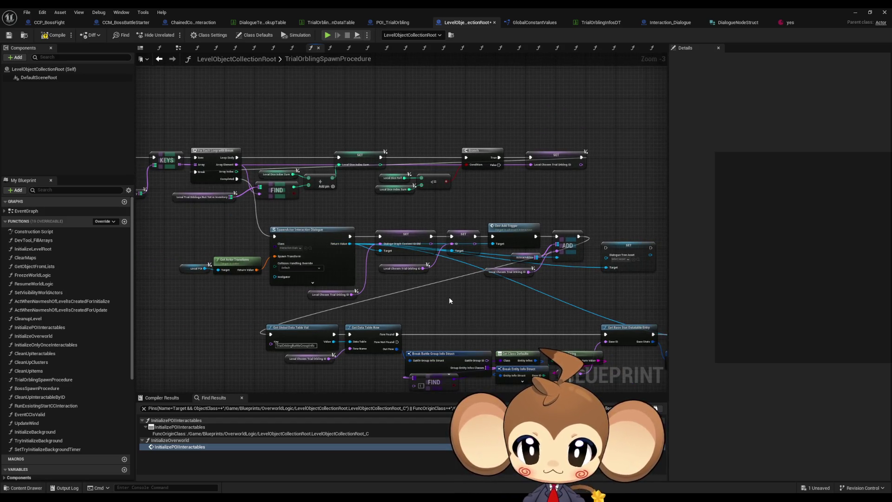
left_click_drag(449, 297, 504, 284)
mouse_move(446, 286)
left_mouse_down()
mouse_move(469, 282)
mouse_move(454, 284)
mouse_move(505, 334)
left_mouse_up()
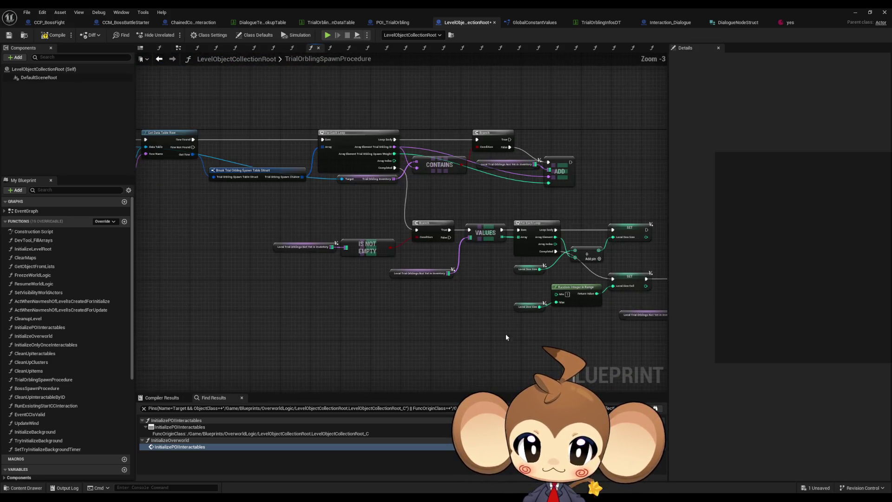
left_click_drag(488, 222, 470, 245)
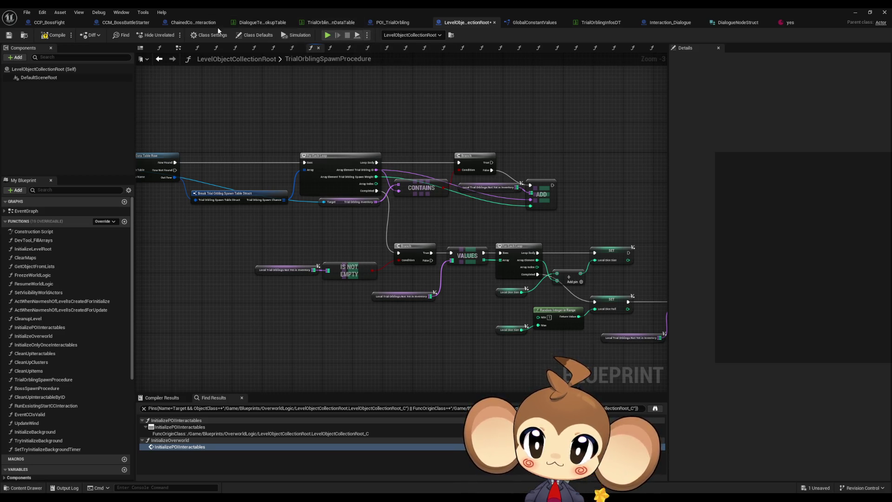
Step: Bring up the TrialOrbling spawn data table and restore its window to floating size
left_click(308, 25)
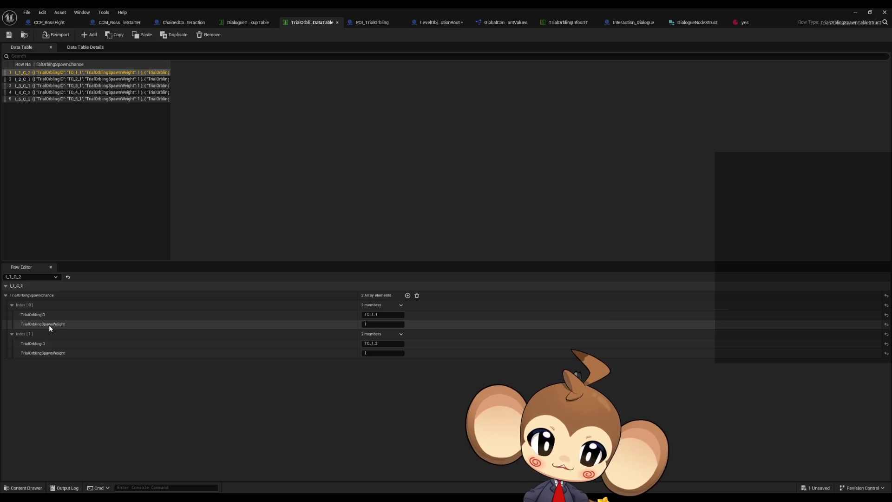
double_click(270, 10)
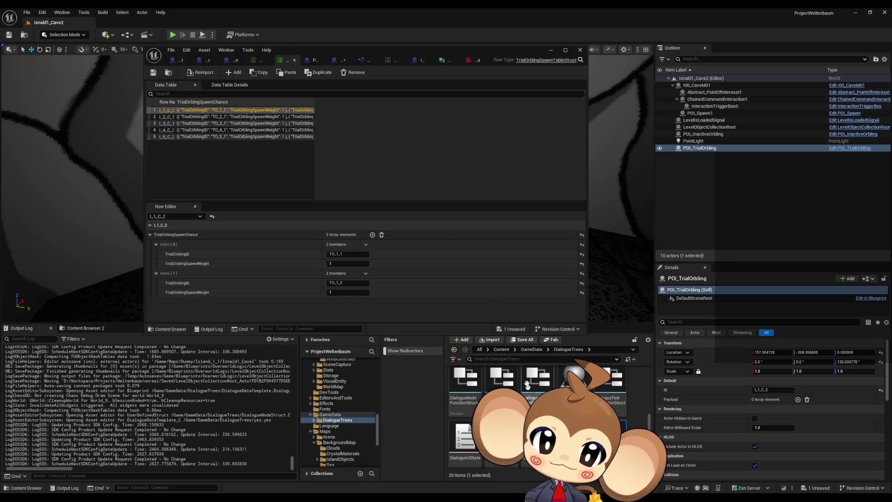
Step: Locate the spawn data table in the Content Browser and open TrialOrblingSpawnTableStruct
right_click(284, 61)
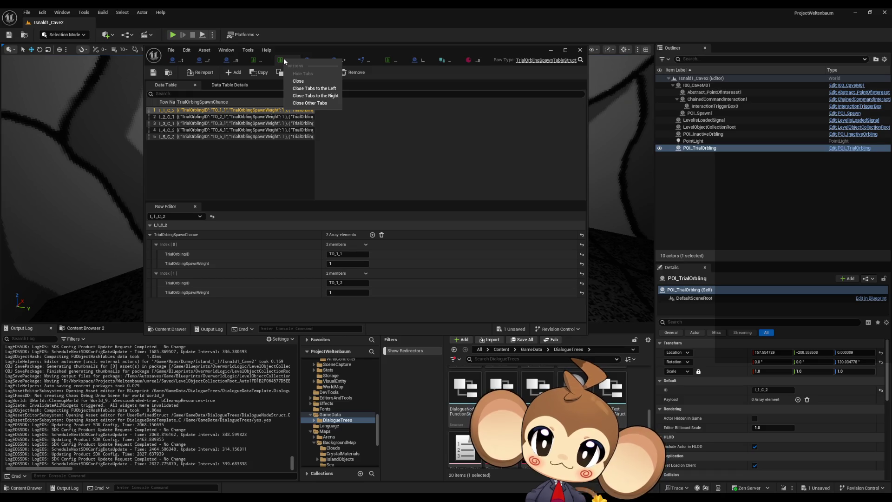
left_click(223, 50)
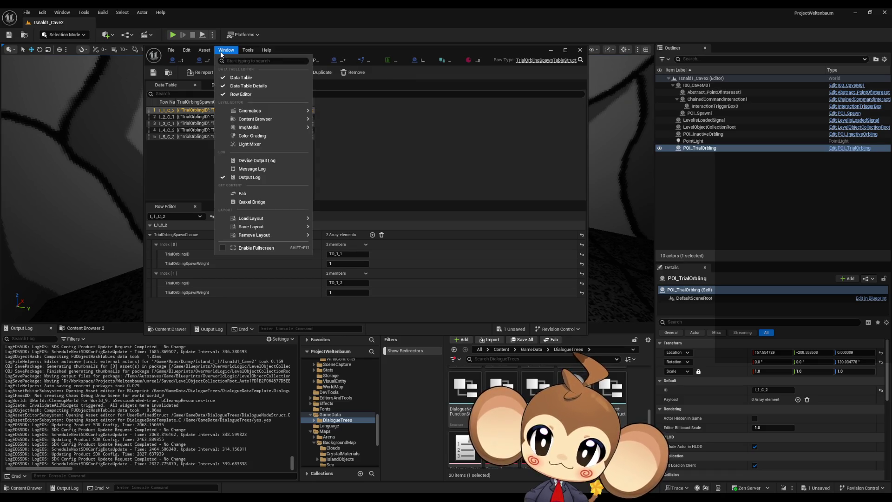
mouse_move(205, 53)
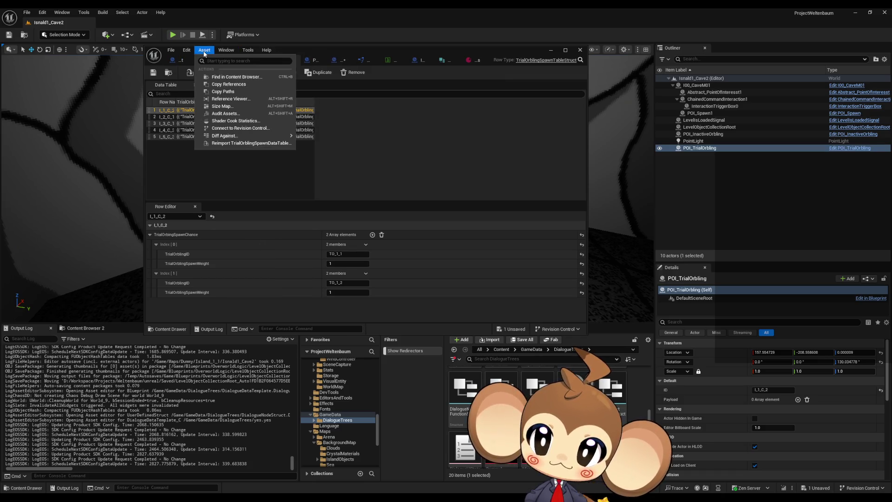
left_click(234, 77)
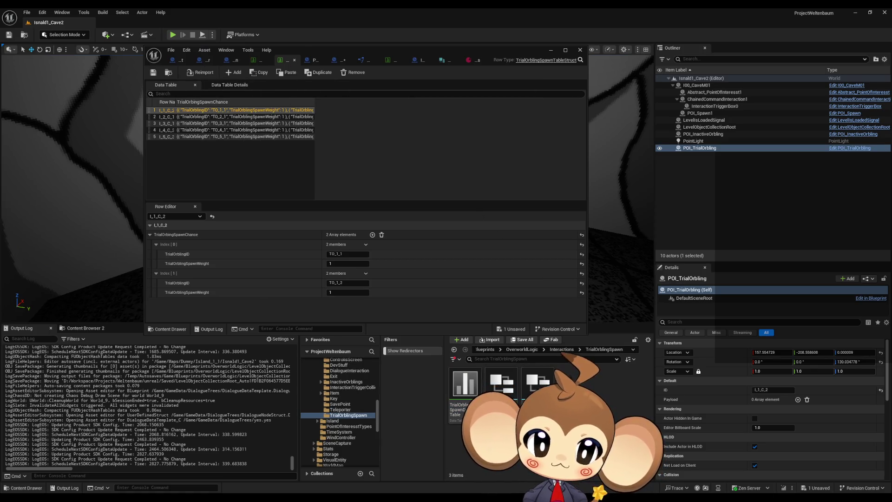
double_click(537, 383)
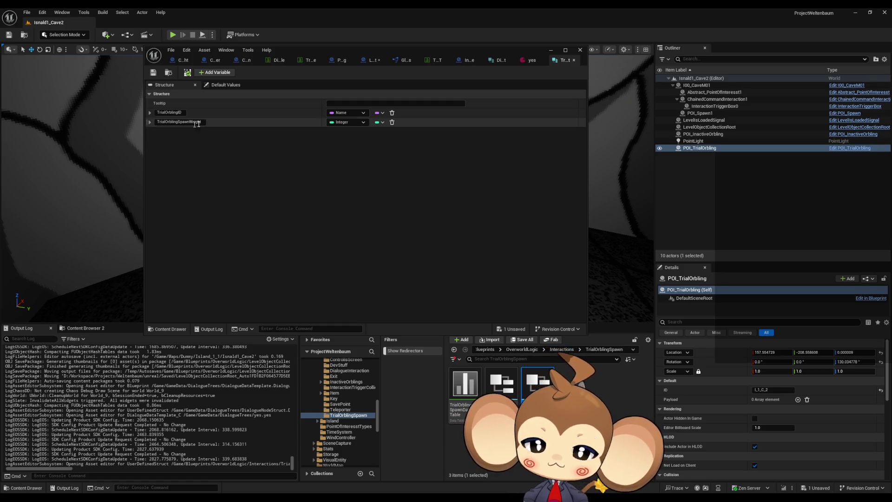
Step: Name the new field TrialOrblingDialogueAsset and search the type list for a dialogue asset type
left_click(175, 131)
type("TrialOrblingDialogueA")
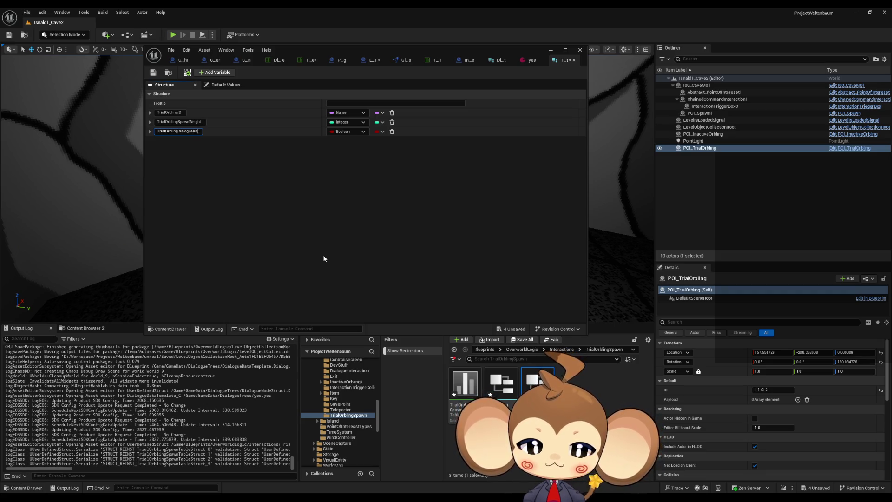
type("set")
left_click(354, 132)
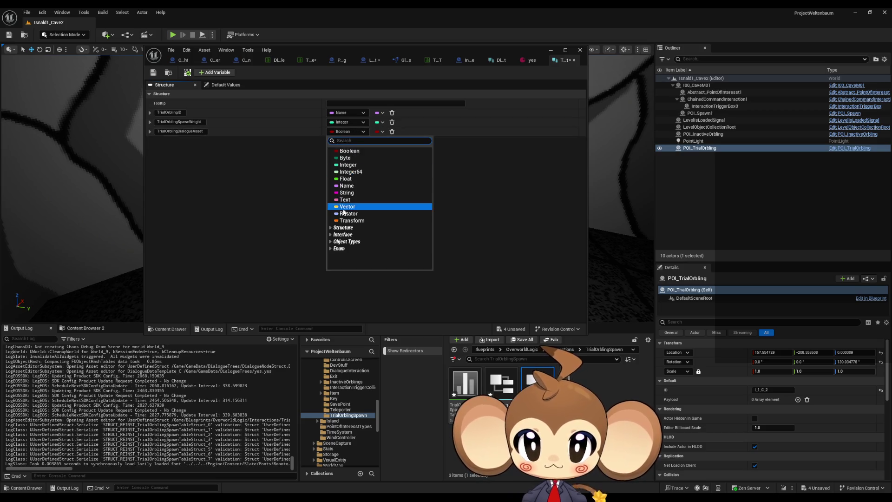
type("dial ass")
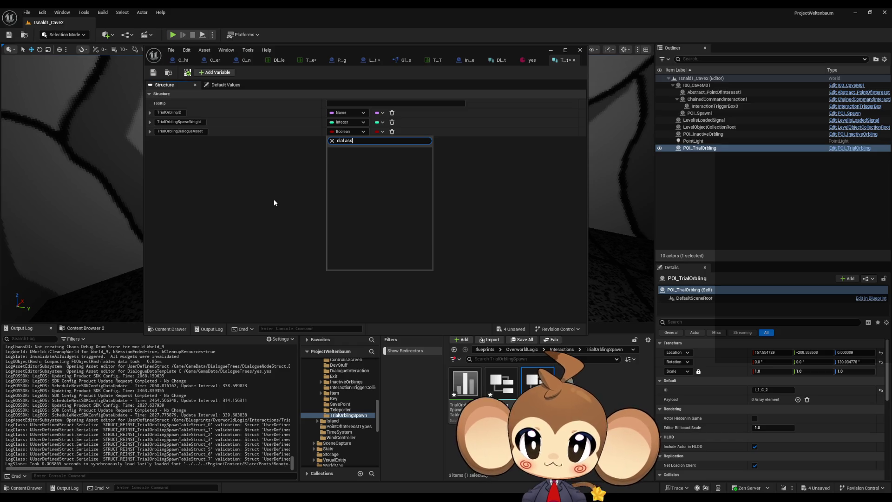
key("BackSpace")
key("BackSpace")
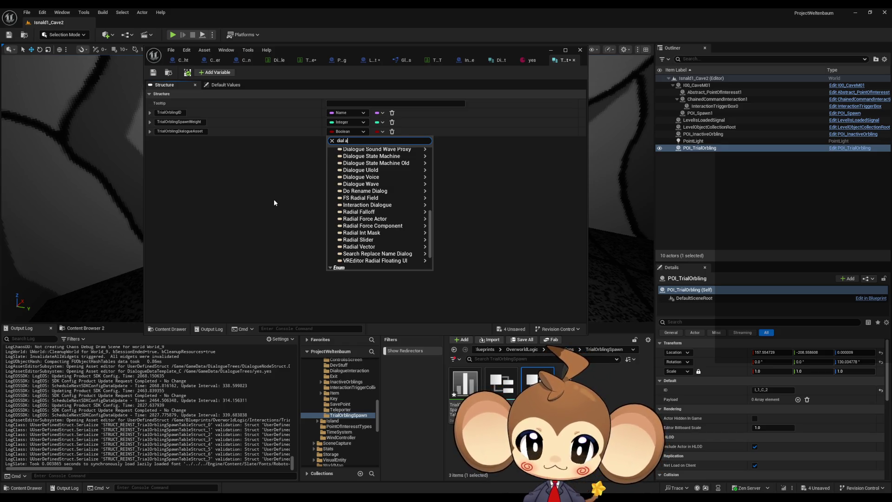
key("BackSpace")
key("BackSpace")
key("BackSpace")
type("as")
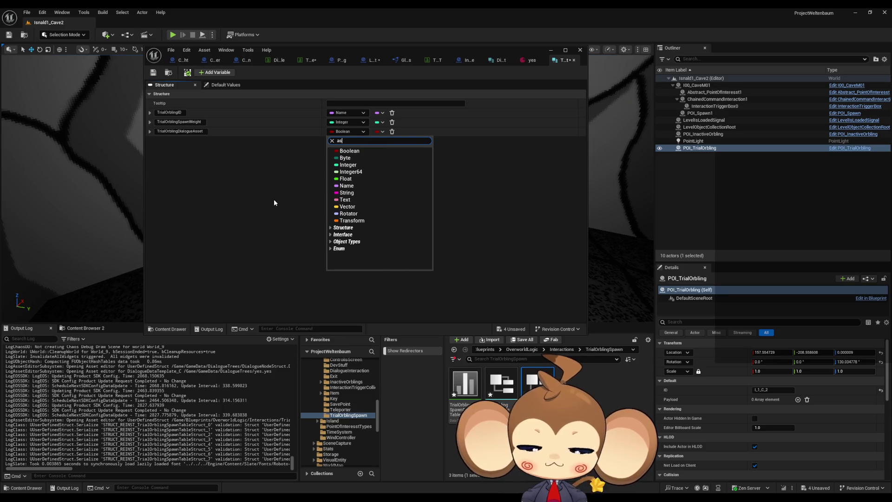
type("set")
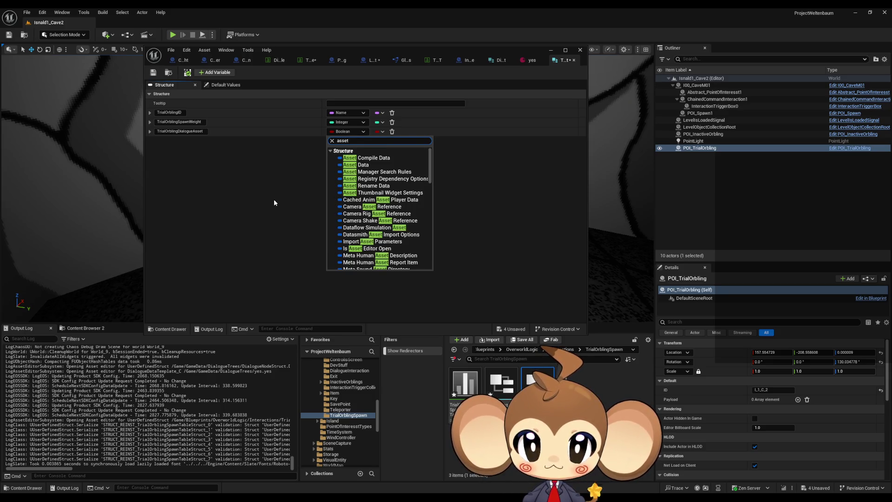
key("ctrl+a")
type("data ass")
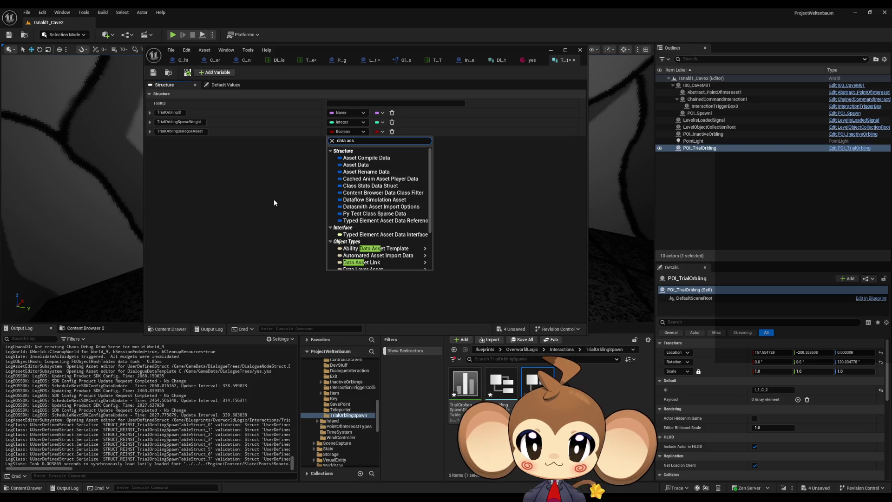
type("et di")
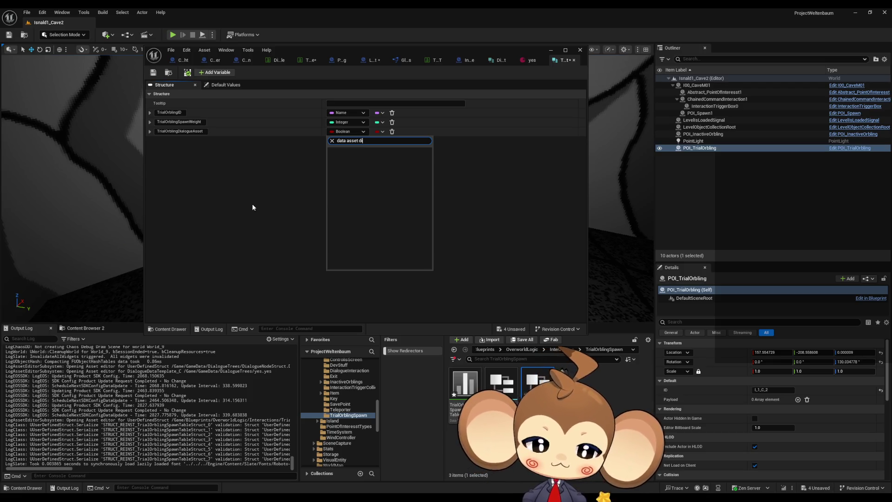
Step: Check the GameData/DialogueTrees folder, then type the field as Dialogue Data Template and save
left_click(514, 352)
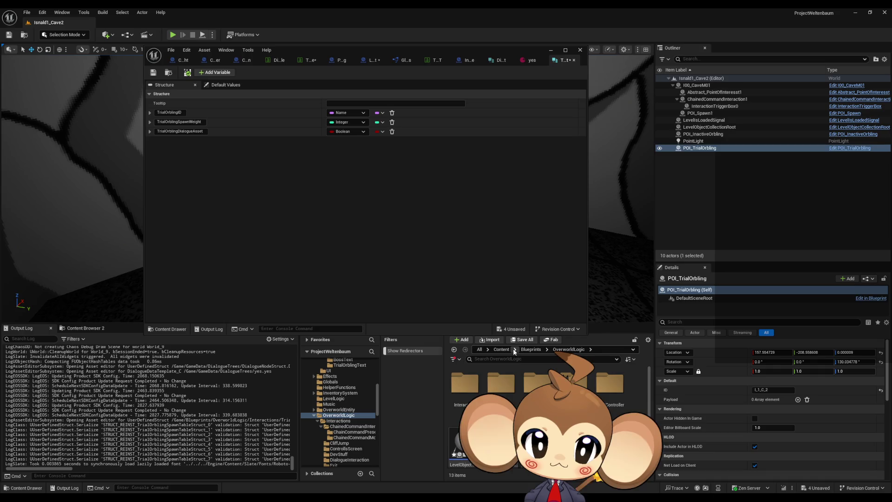
left_click(516, 351)
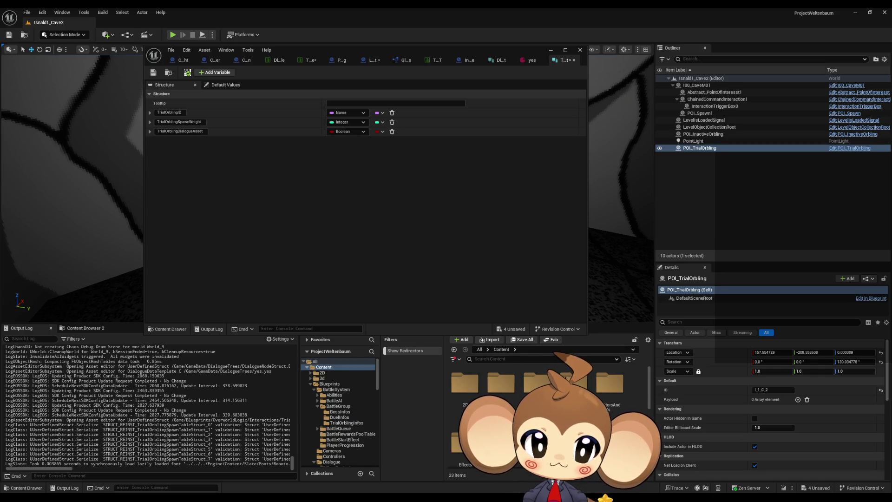
double_click(537, 442)
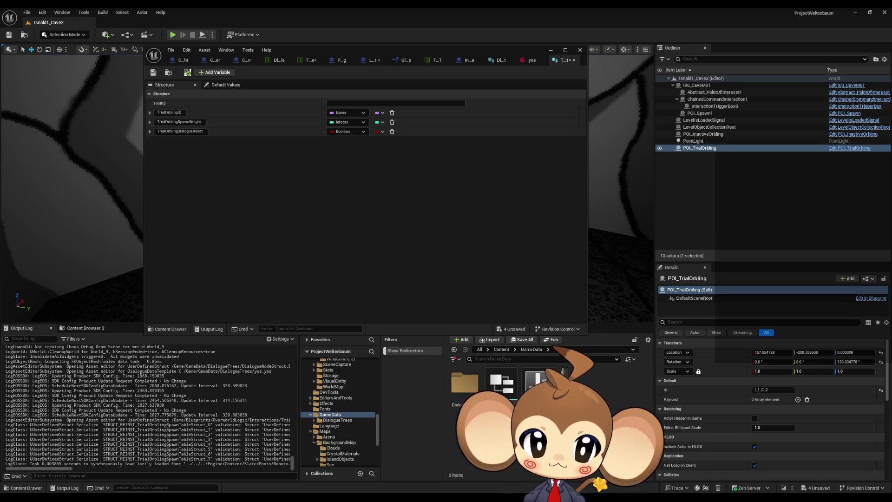
double_click(473, 400)
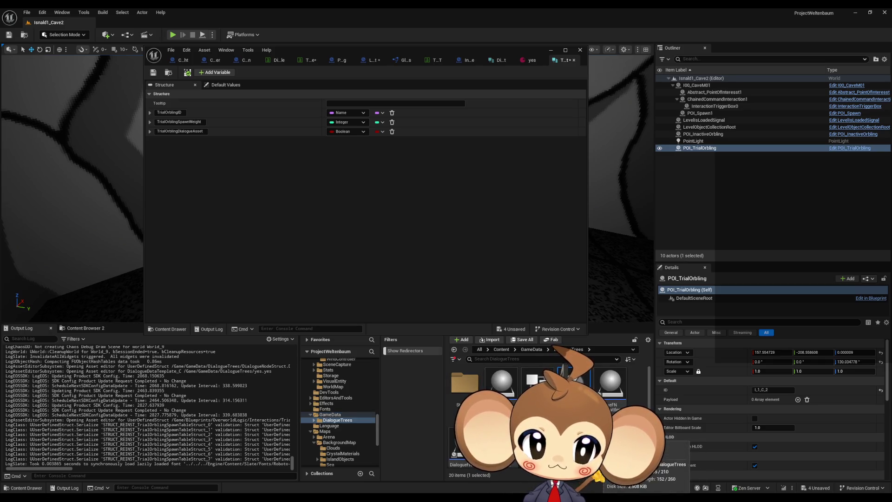
left_click(348, 131)
type("tem")
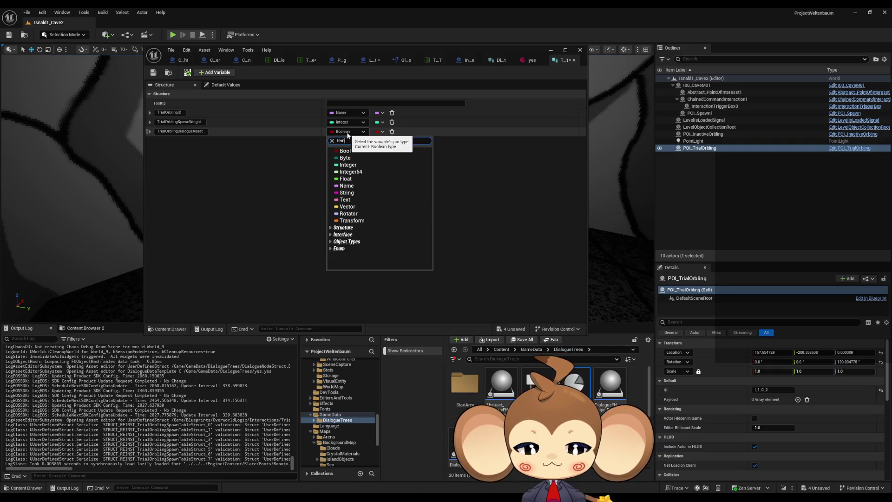
type("pl dial")
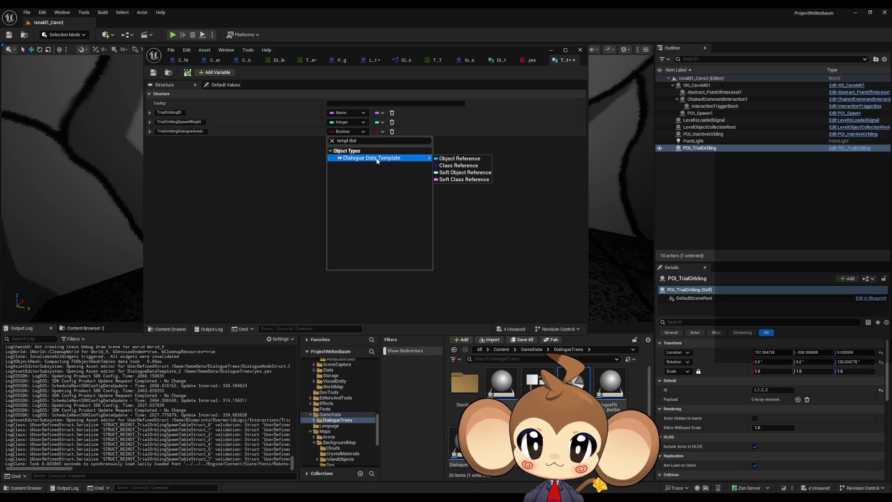
left_click(378, 157)
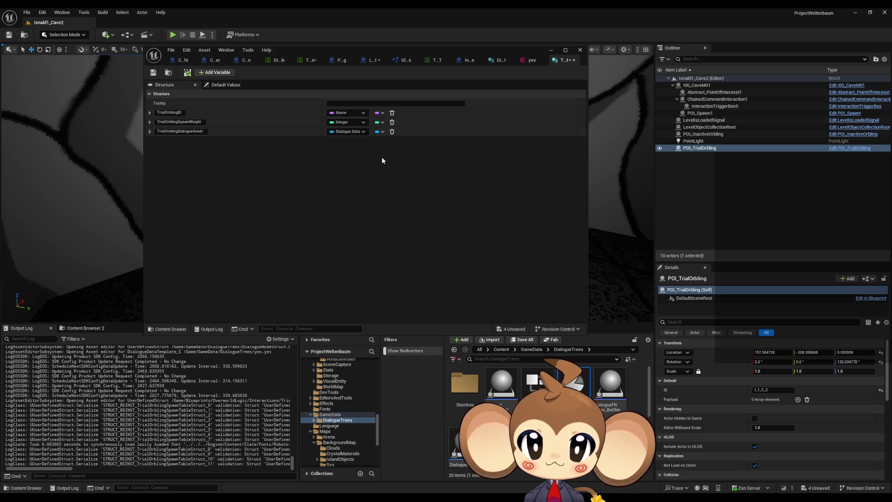
key("ctrl+s")
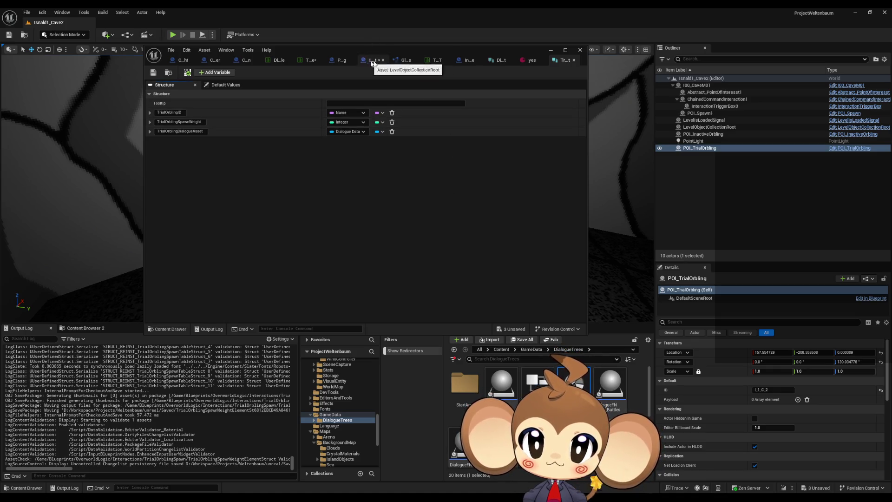
Step: Check the table's empty dialogue entries, then start a 'Tr…' folder under DialogueTrees/StartArea
left_click(305, 61)
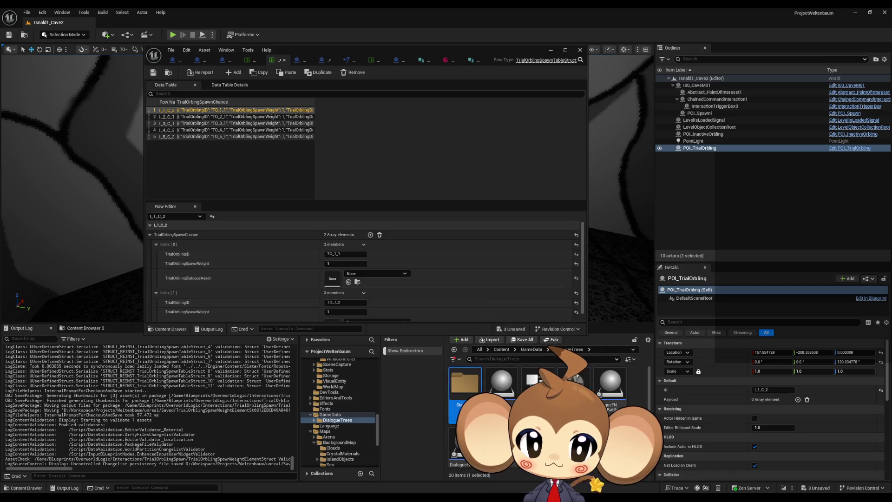
double_click(464, 383)
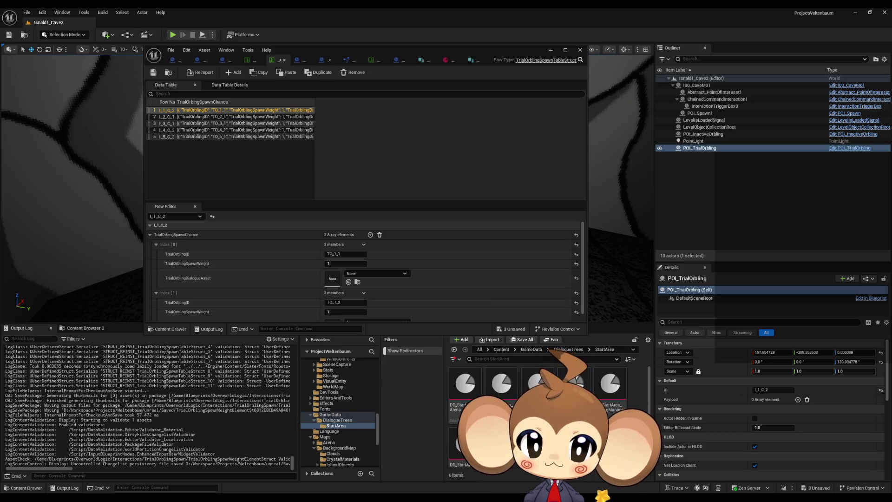
left_click(568, 349)
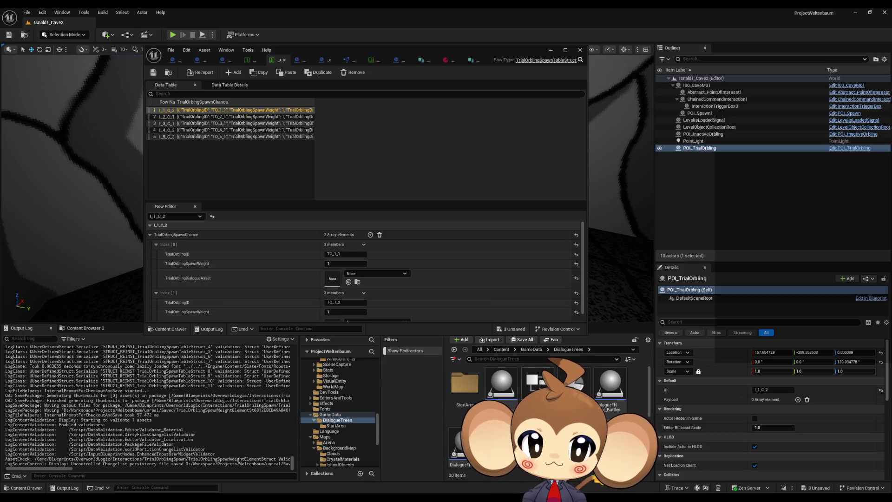
right_click(476, 395)
left_click(548, 256)
type("TrialOrbl")
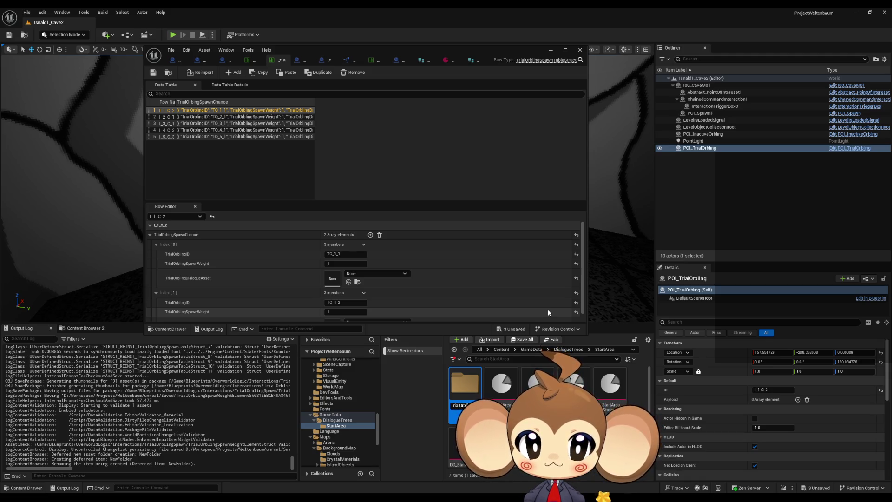
Step: Create a folder named TrialOrblings directly under DialogueTrees
key("Return")
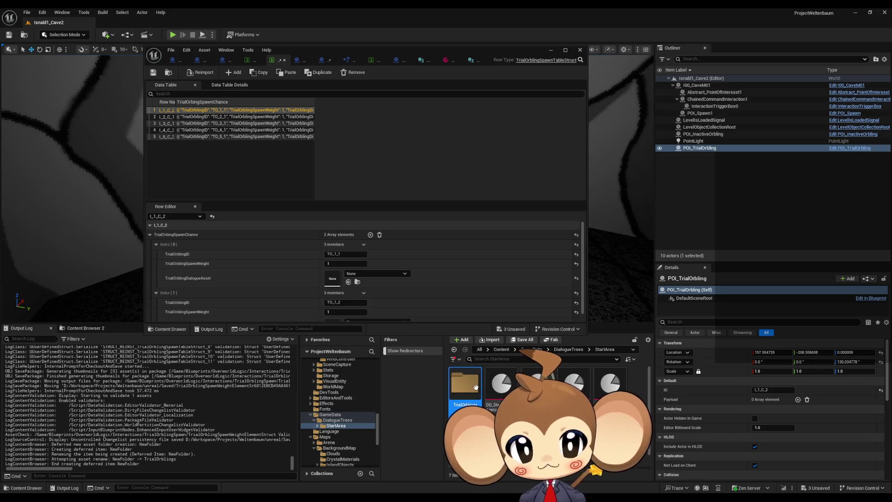
key("alt+Left")
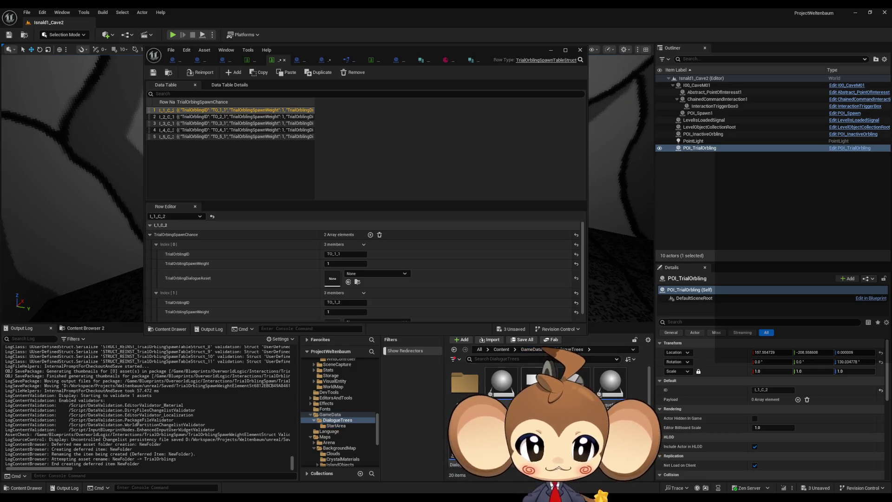
right_click(478, 398)
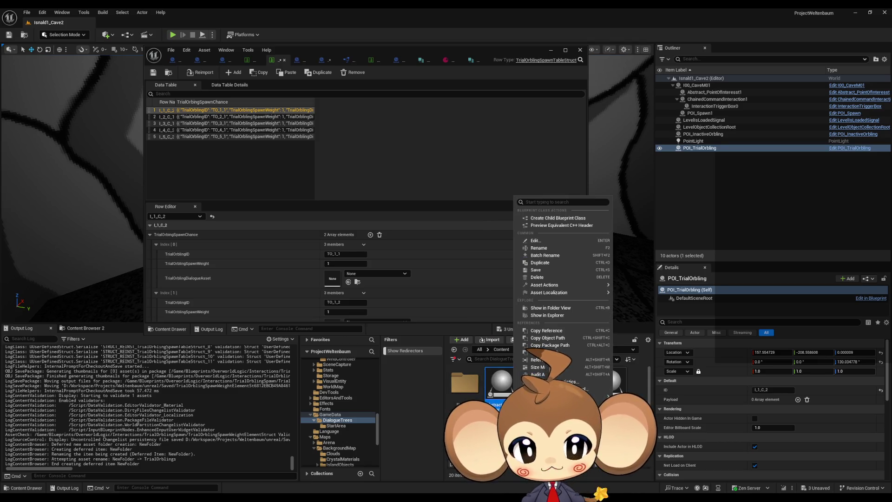
right_click(636, 432)
mouse_move(683, 430)
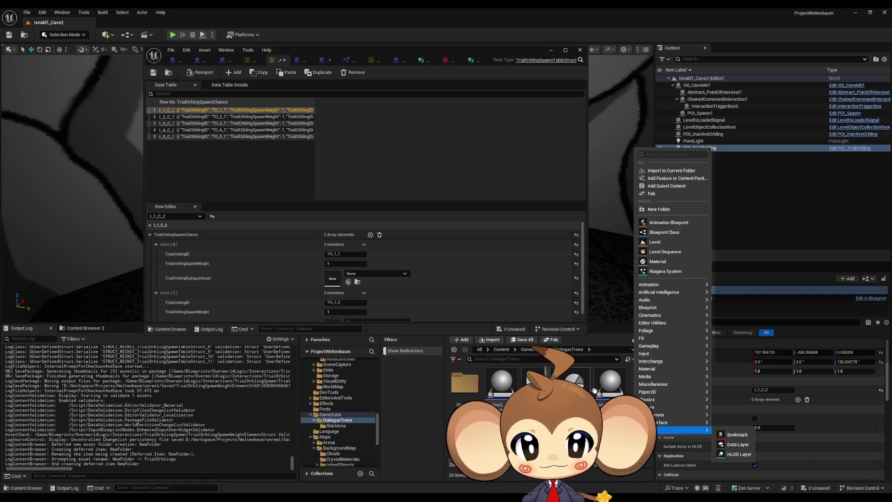
left_click(463, 340)
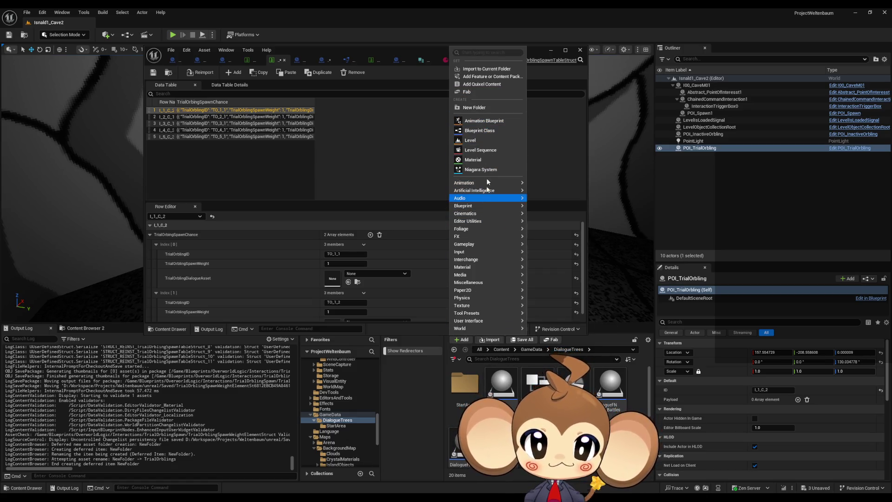
left_click(470, 107)
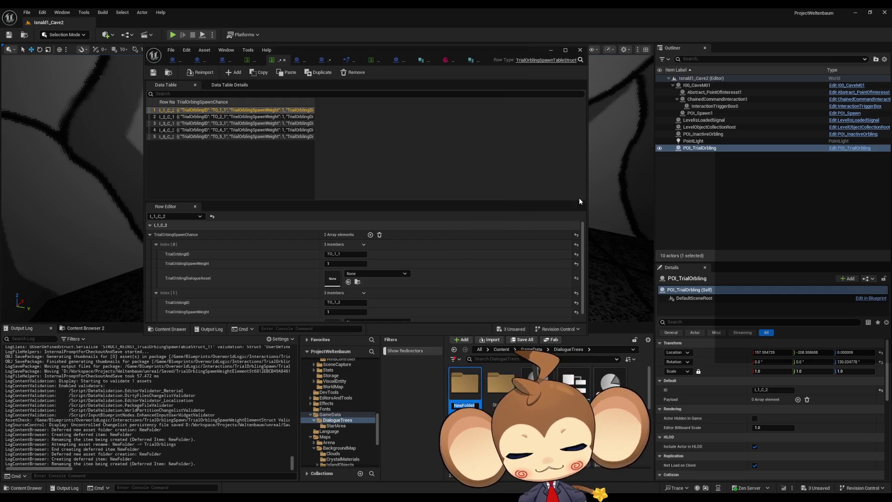
type("ialOrblings")
key("Return")
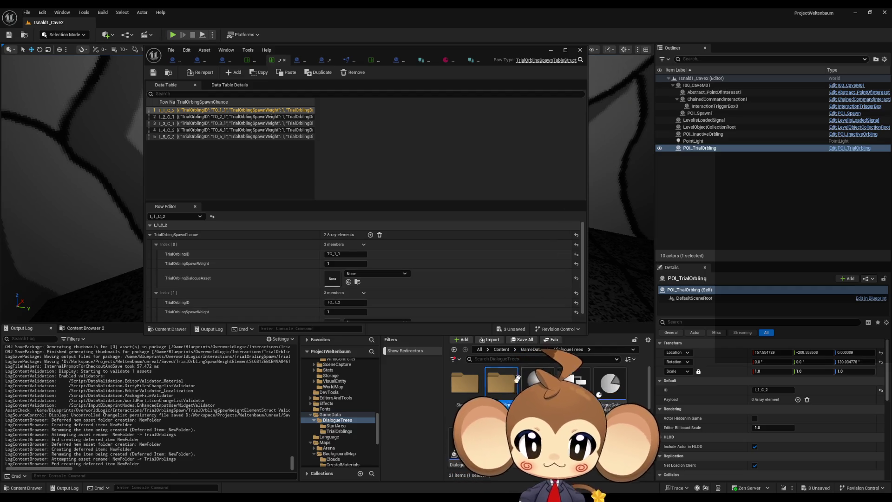
Step: Open TrialOrblings and add a new folder inside it for 1_1
double_click(500, 388)
right_click(494, 389)
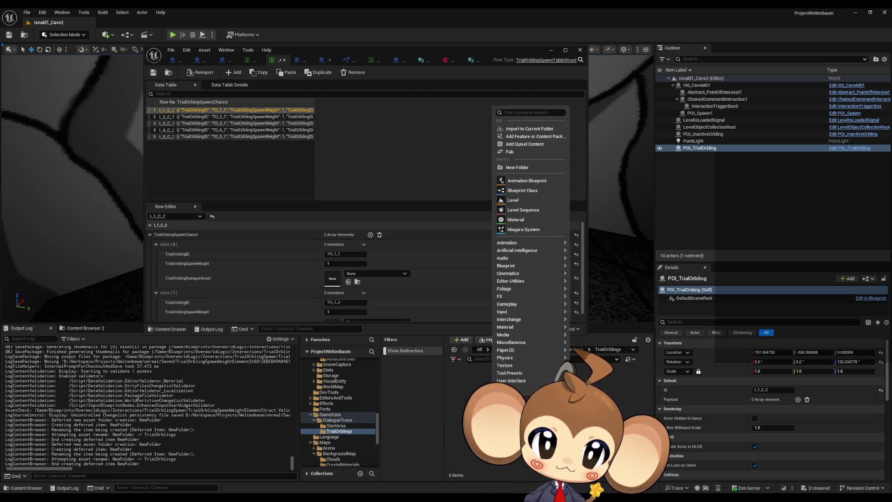
left_click(516, 167)
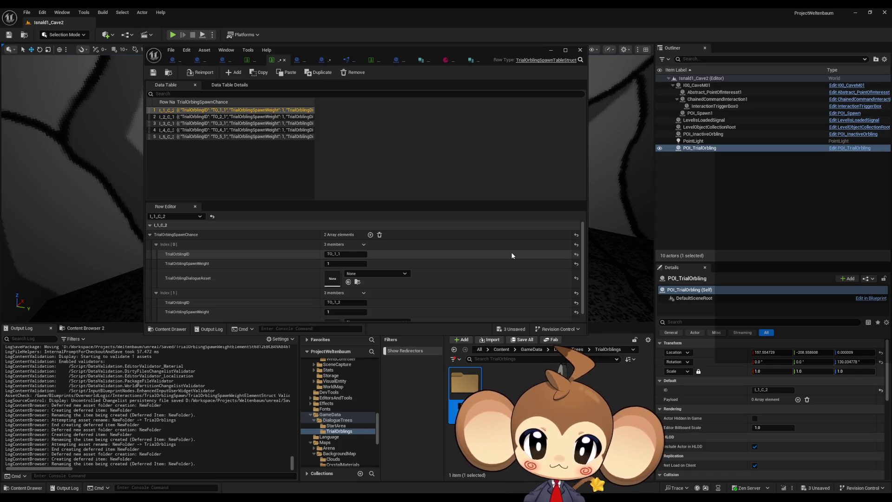
Step: In Content Browser 2, look up the Island_1_1 folder under Maps > Dummy as naming reference
left_click(74, 328)
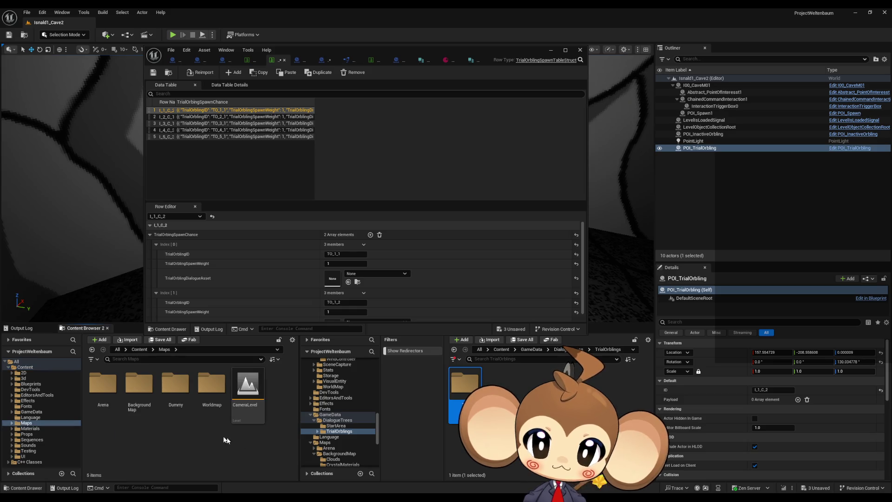
double_click(175, 388)
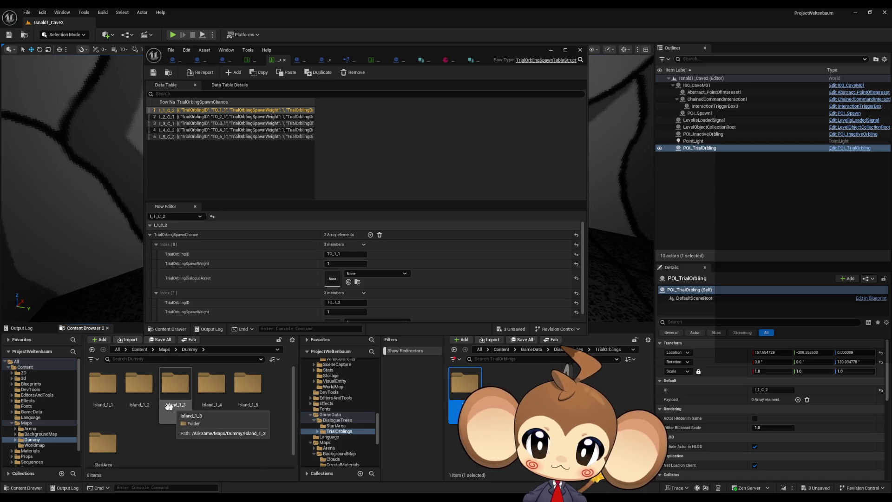
left_click(116, 395)
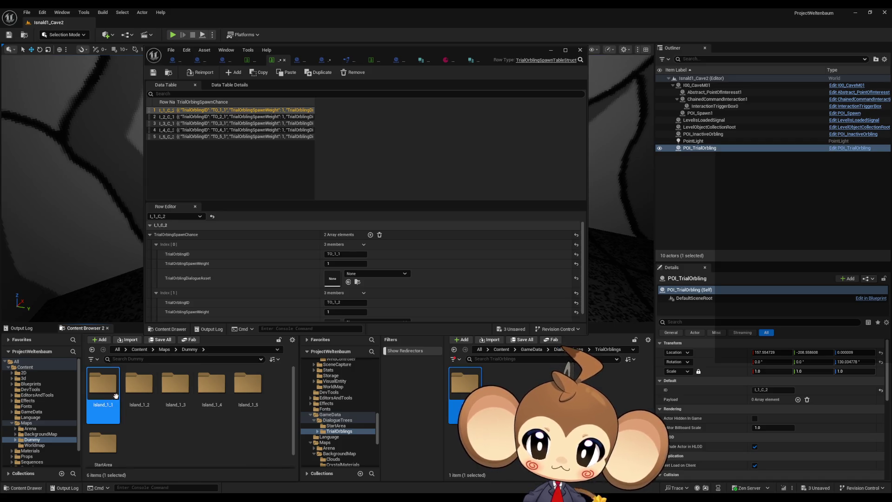
Step: Create a DialogueDataTemplate data asset inside the 1_1 folder
double_click(465, 391)
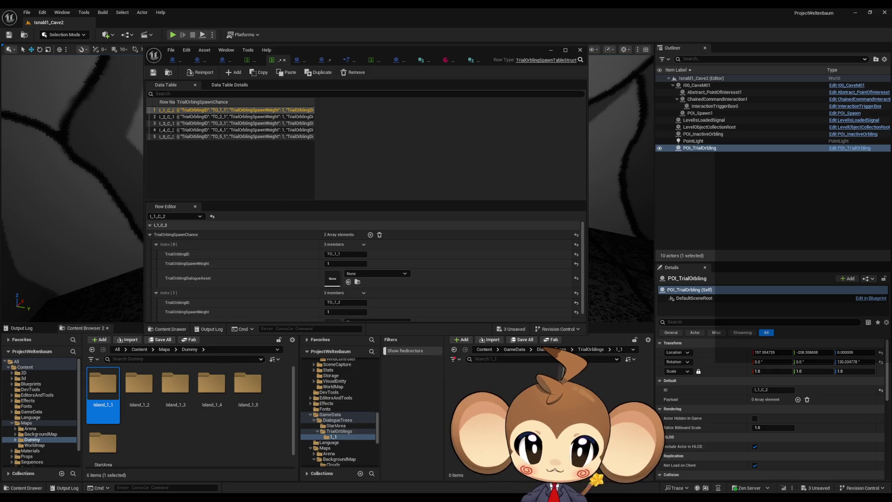
right_click(481, 393)
mouse_move(504, 342)
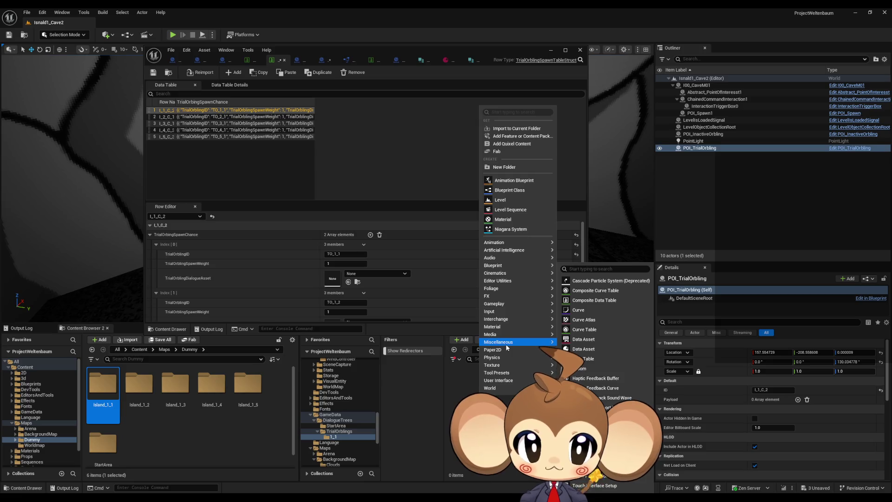
left_click(583, 348)
type("dial")
left_click(421, 204)
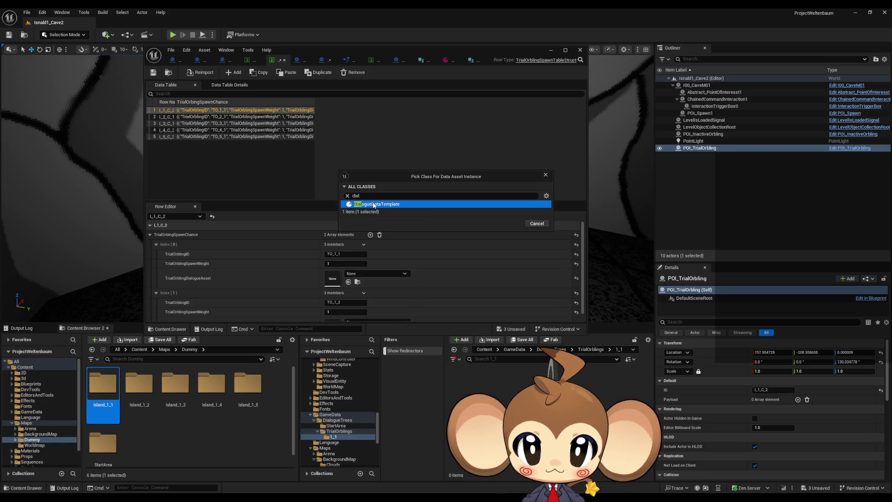
left_click(509, 224)
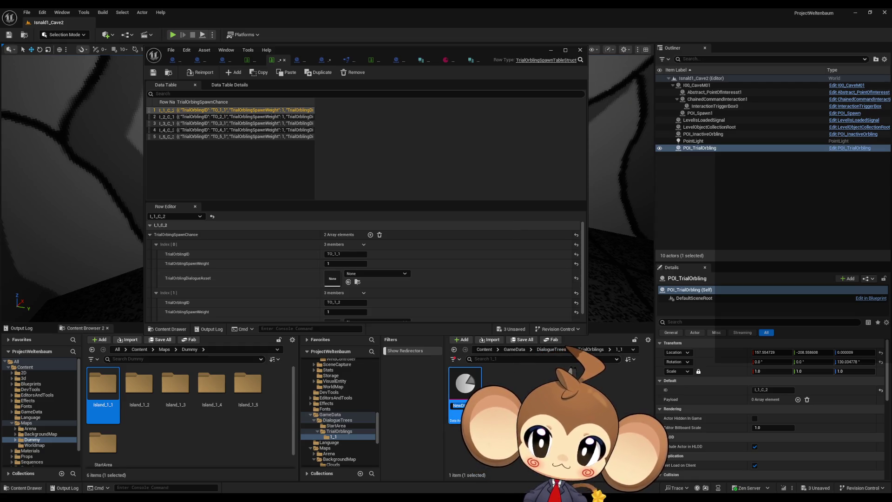
Step: Rename the new data asset, retrying until it carries a Level1 TrialOrbling dialogue name
type("TO")
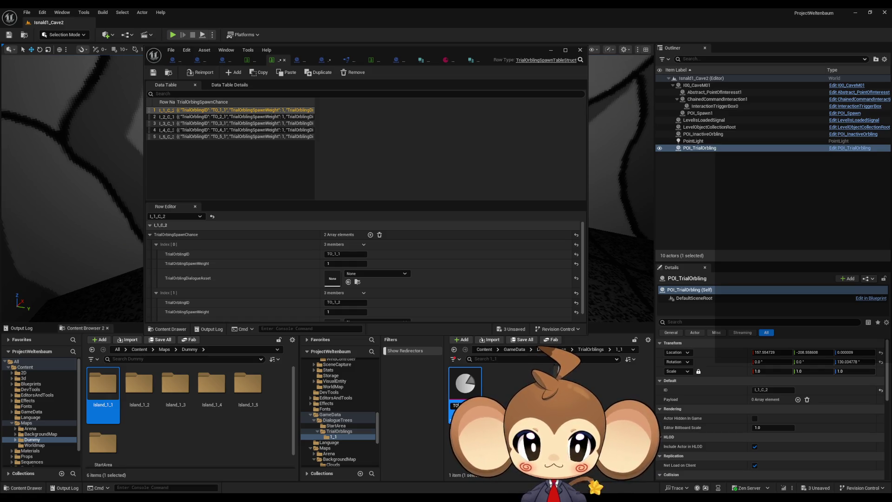
type("_1_1")
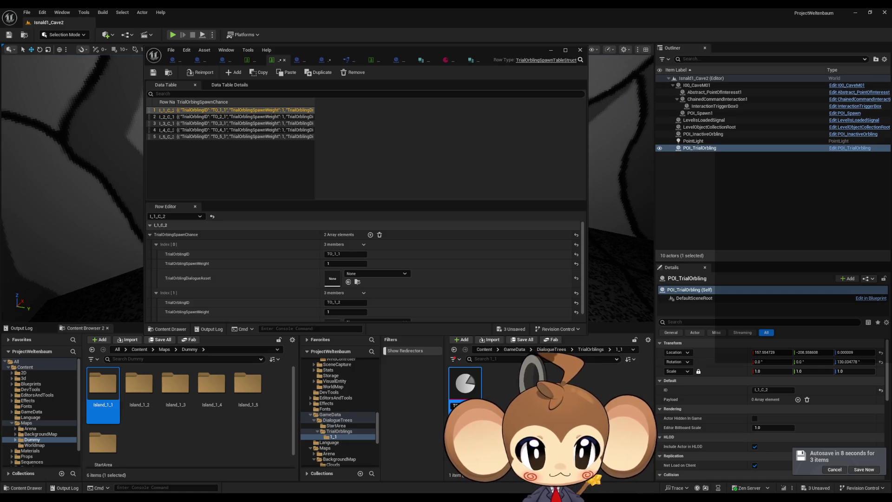
key("BackSpace")
key("BackSpace")
key("BackSpace")
type("Lev")
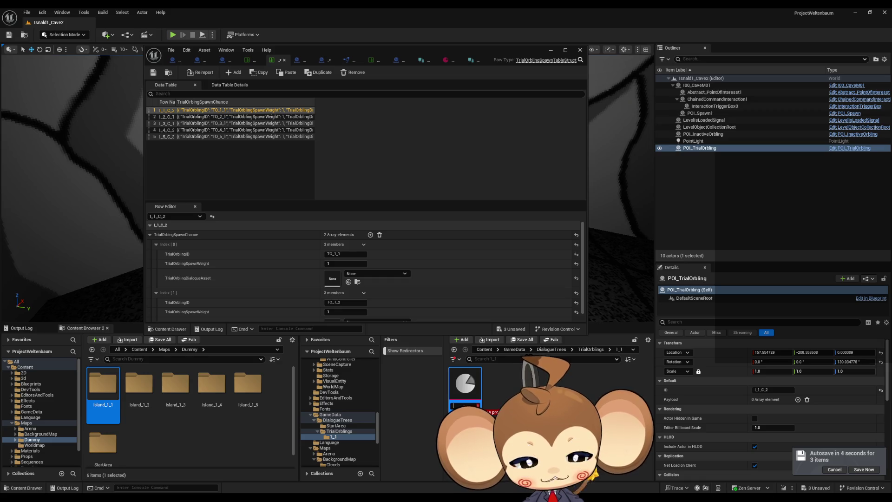
type("el")
key("Return")
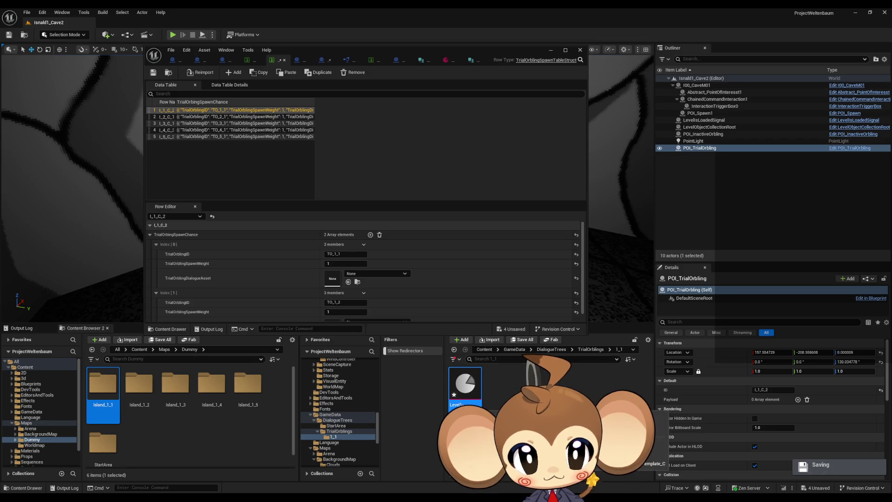
key("F2")
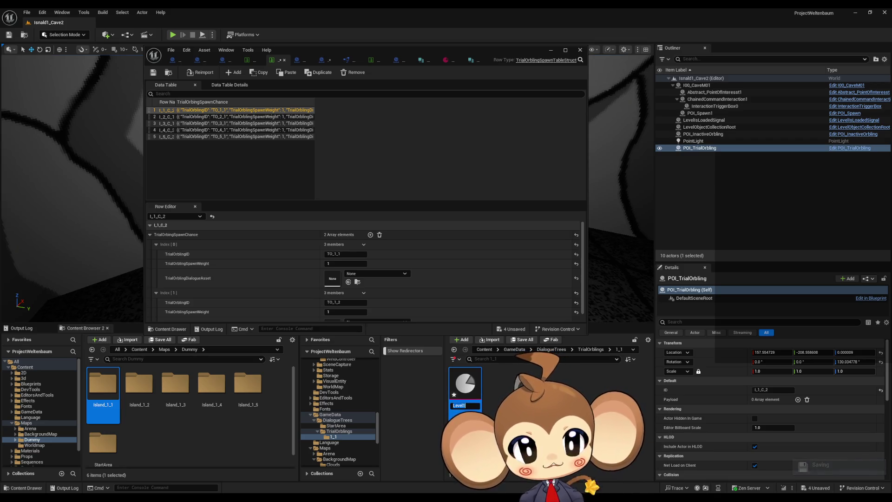
key("Return")
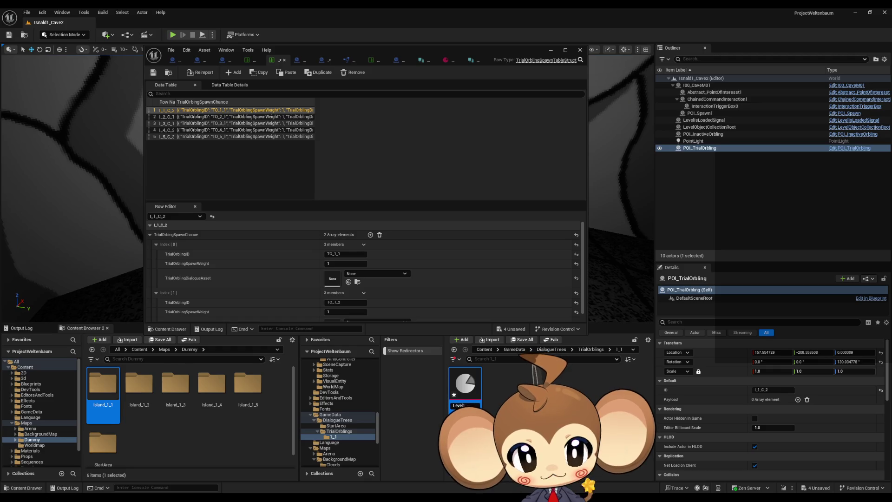
type("_")
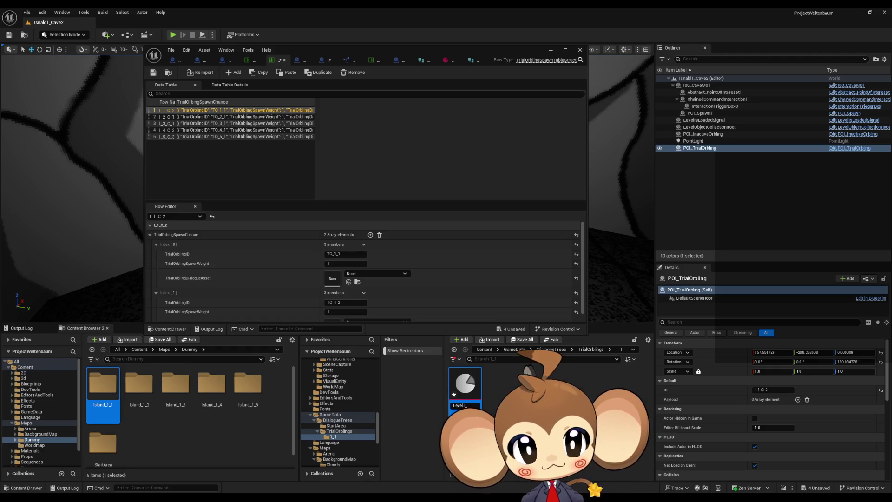
type("1")
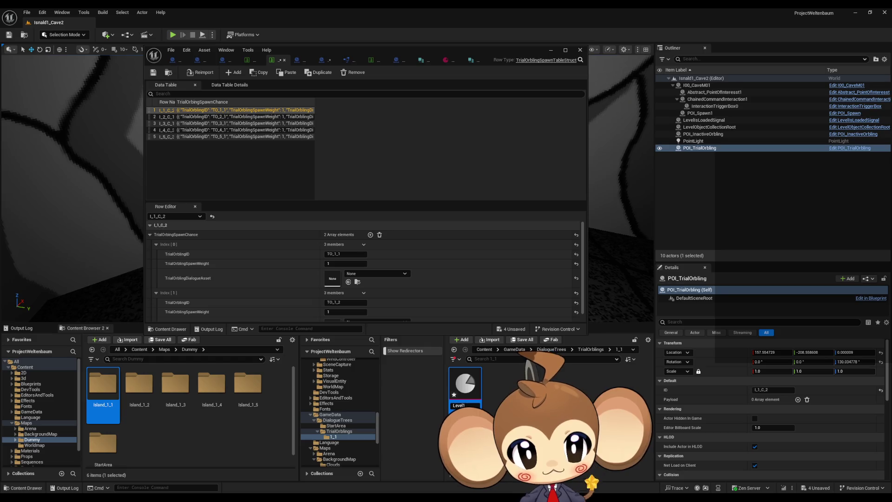
type("_Trial")
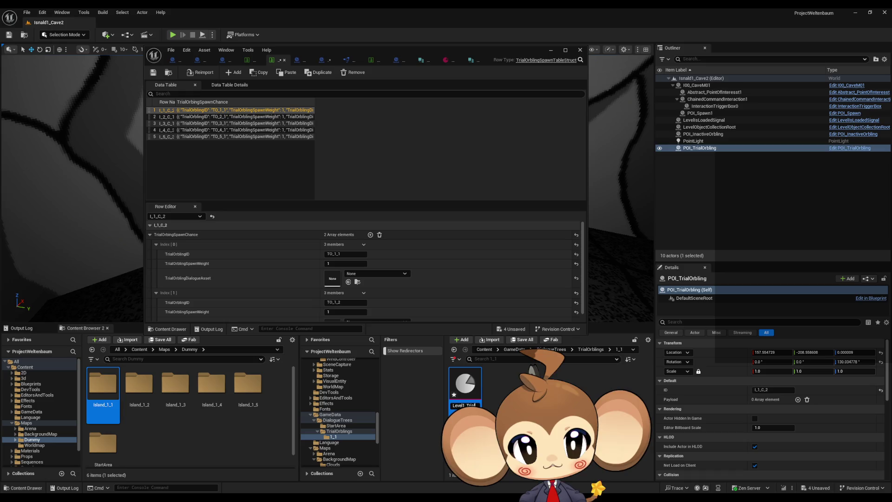
type("TrialO_Dialo")
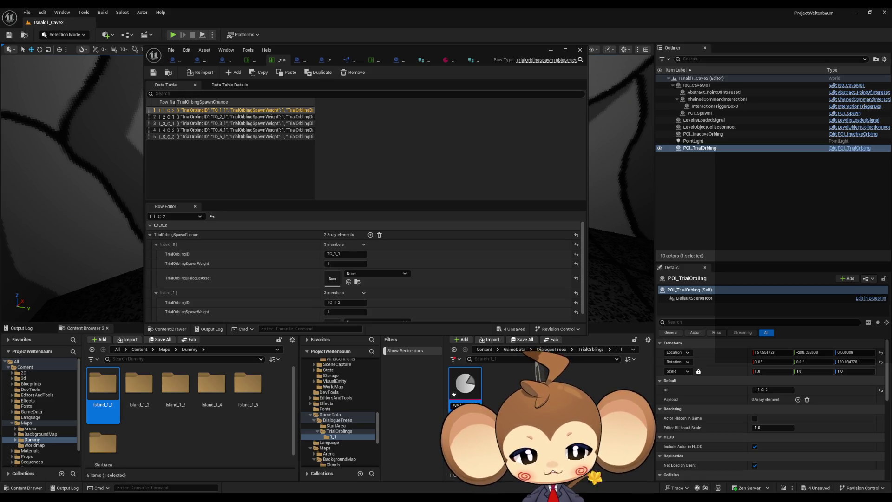
key("Return")
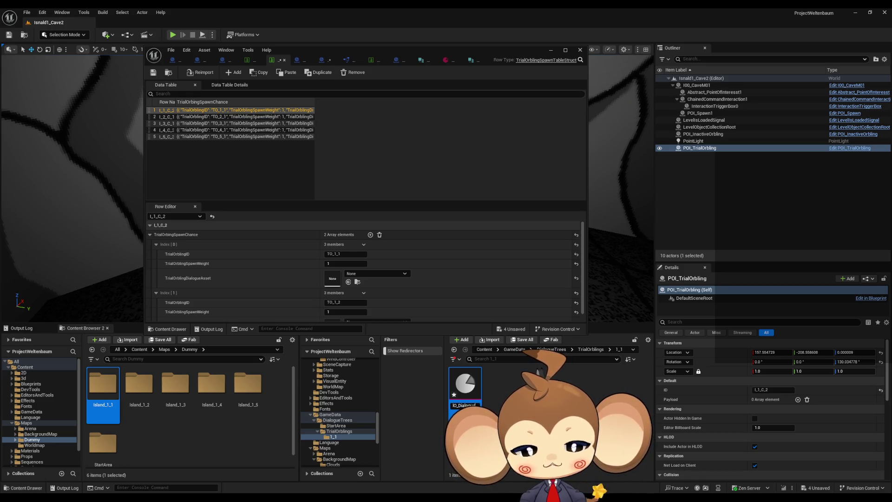
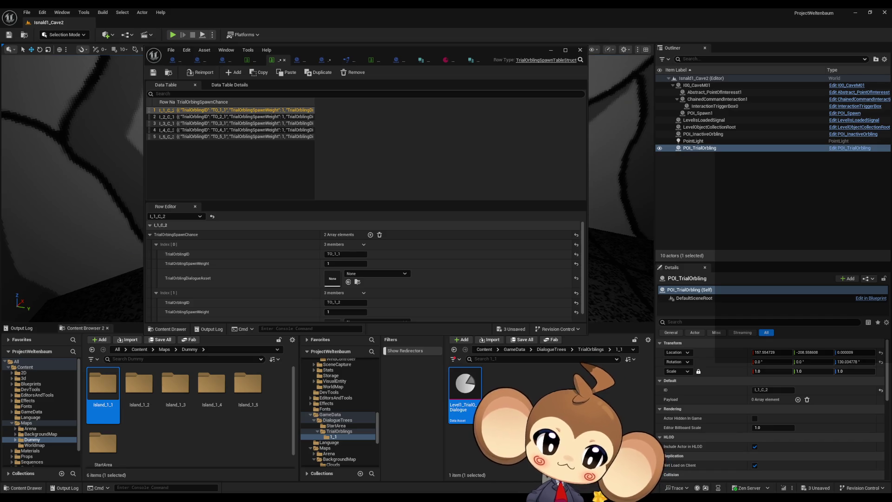
Step: Go up to the Content root and maximize the TrialOrbling spawn data table editor, then switch to LevelObjectCollectionRoot
left_click(511, 445)
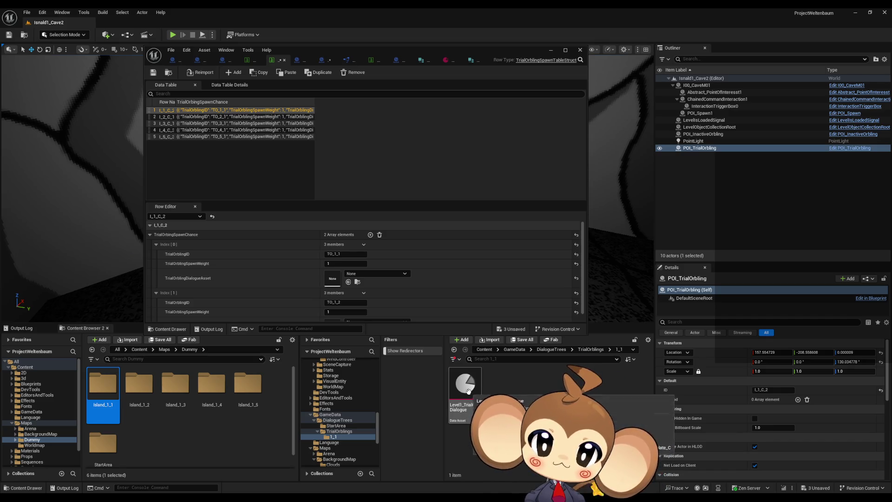
left_click(140, 349)
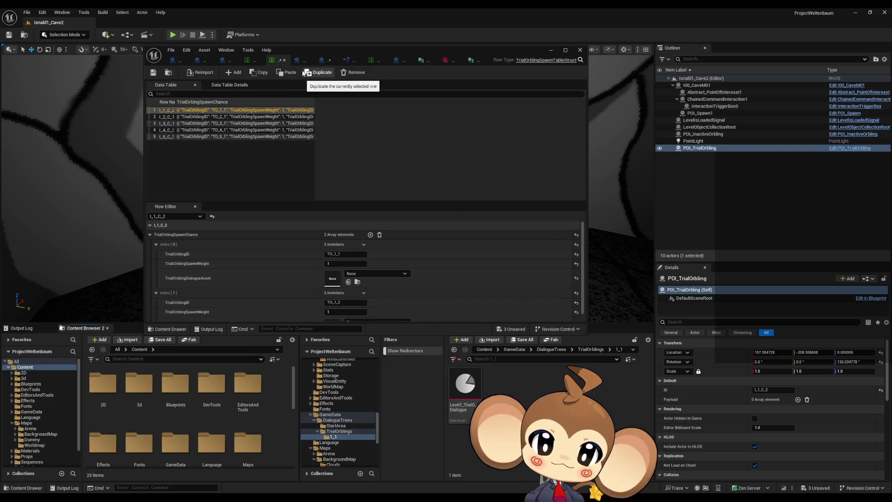
left_click_drag(313, 54, 394, 117)
double_click(394, 114)
left_click(402, 24)
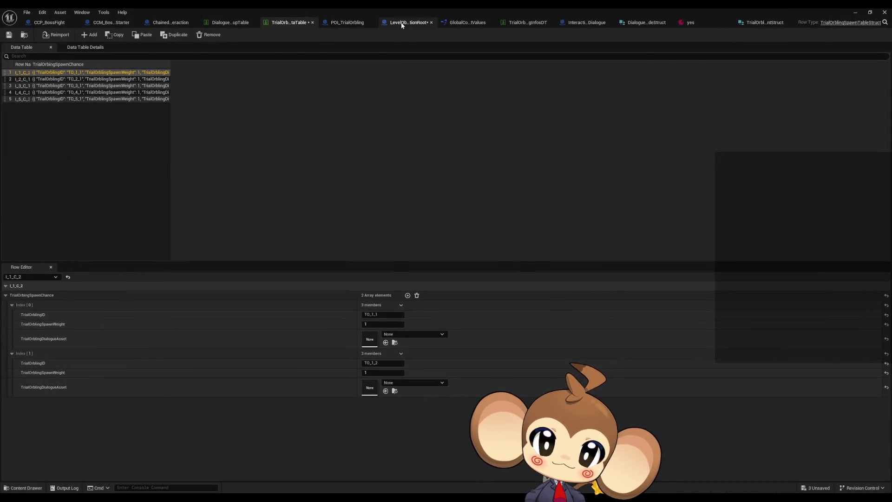
Step: Move the Trial Orbling Inventory getter below the For Each Loop and inspect the ADD nodes
scroll(372, 177, "up", 3)
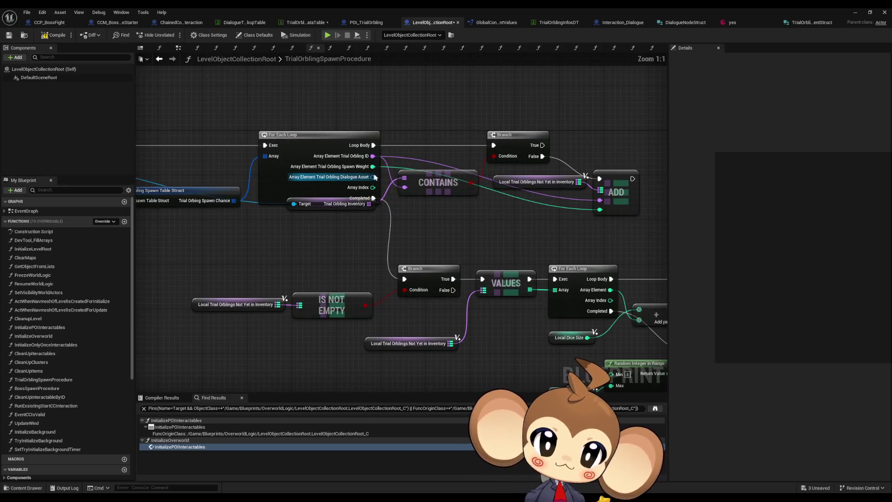
left_click_drag(321, 207, 320, 223)
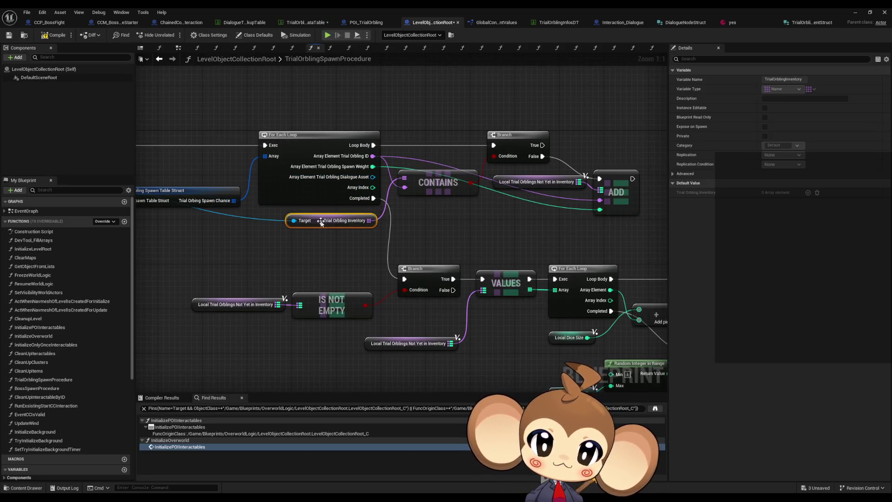
left_click(519, 240)
left_click(618, 205)
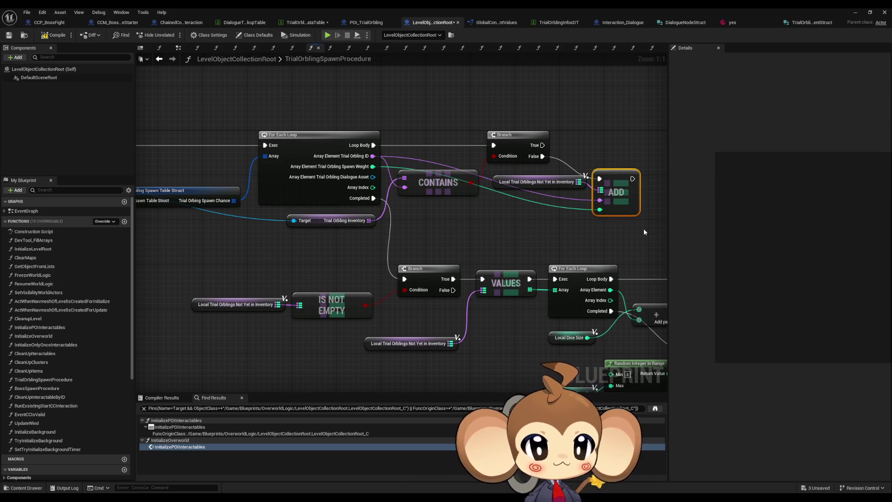
left_click(534, 181)
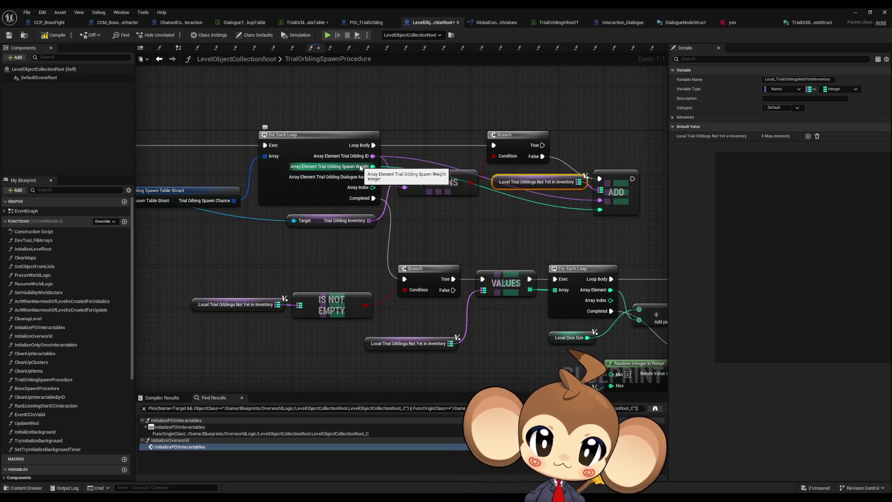
Step: Bring the For Each Loop and IS NOT EMPTY nodes into view and review Local Trial Orblings Not Yet in Inventory
mouse_move(560, 230)
left_mouse_down()
mouse_move(439, 192)
mouse_move(315, 168)
left_mouse_up()
left_click_drag(416, 206, 521, 245)
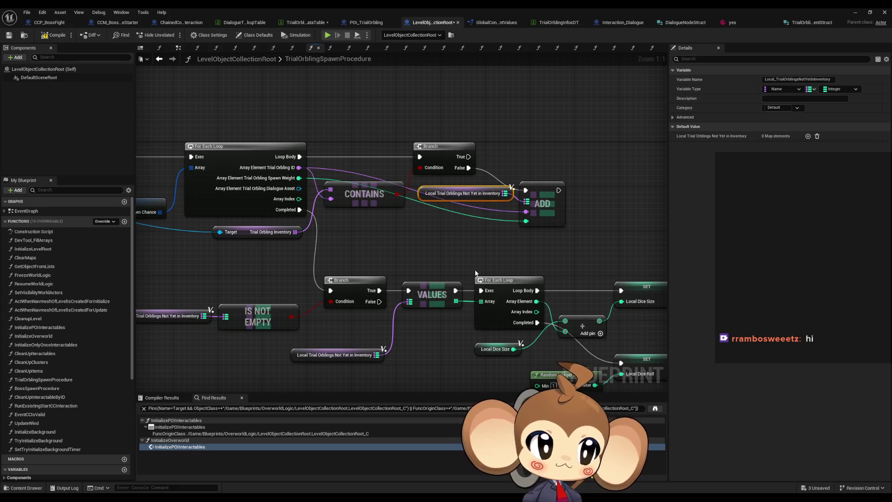
left_click(424, 247)
left_click(492, 200)
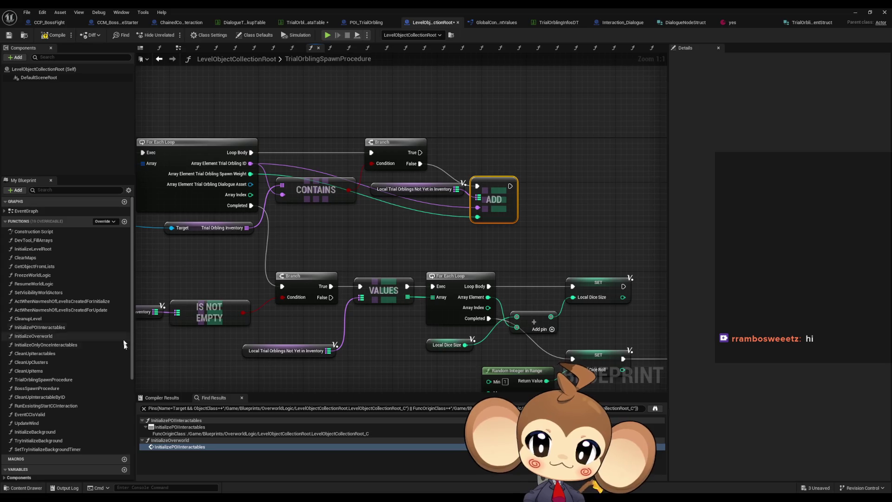
scroll(113, 345, "down", 5)
scroll(115, 353, "down", 3)
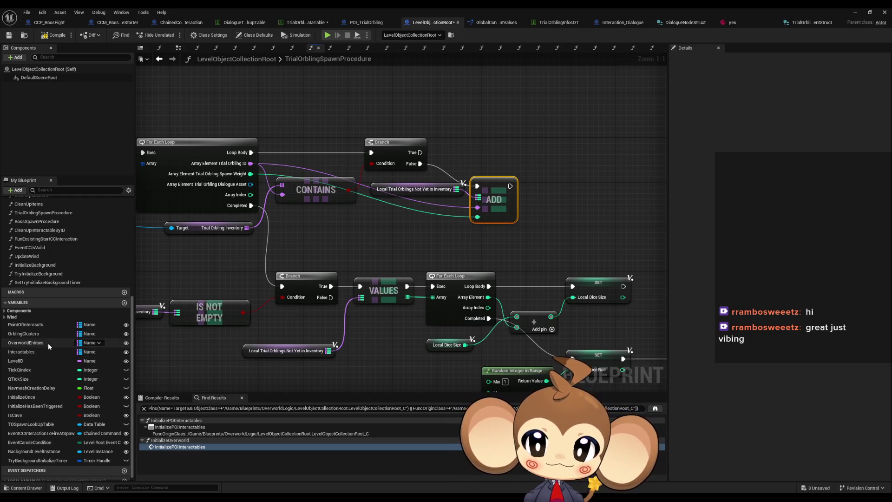
left_click(379, 188)
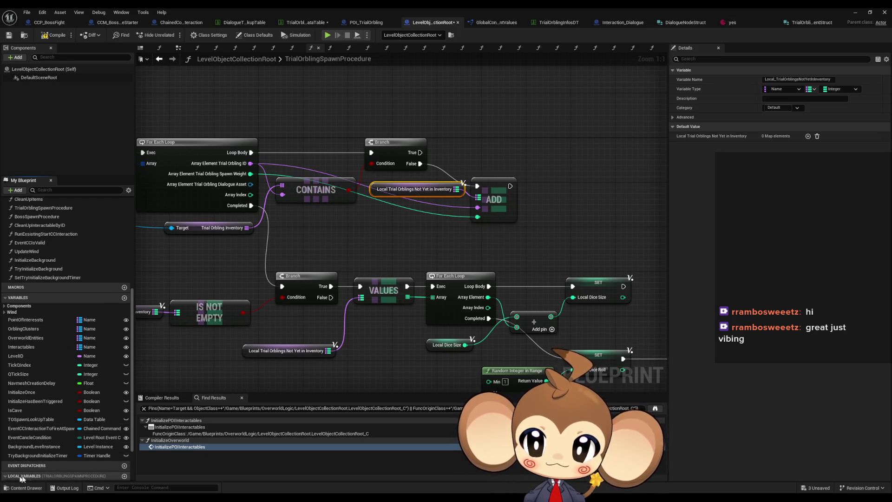
scroll(51, 467, "down", 3)
left_click(98, 439)
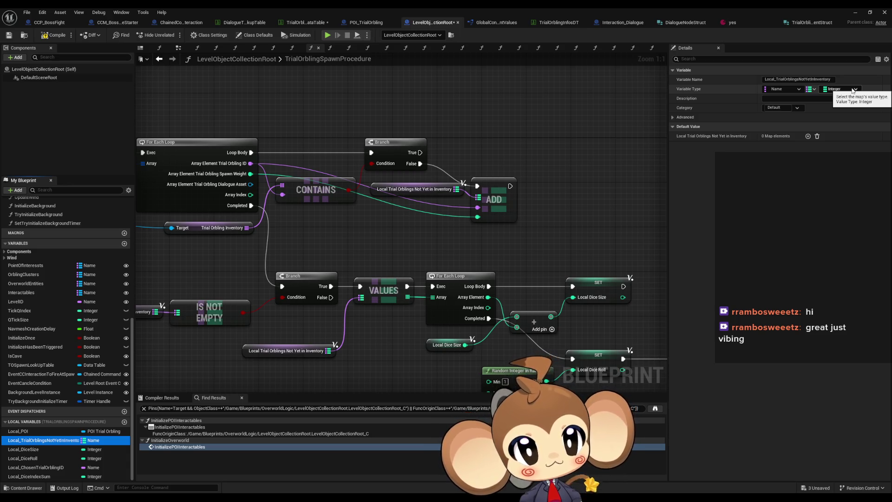
left_click_drag(427, 312, 387, 266)
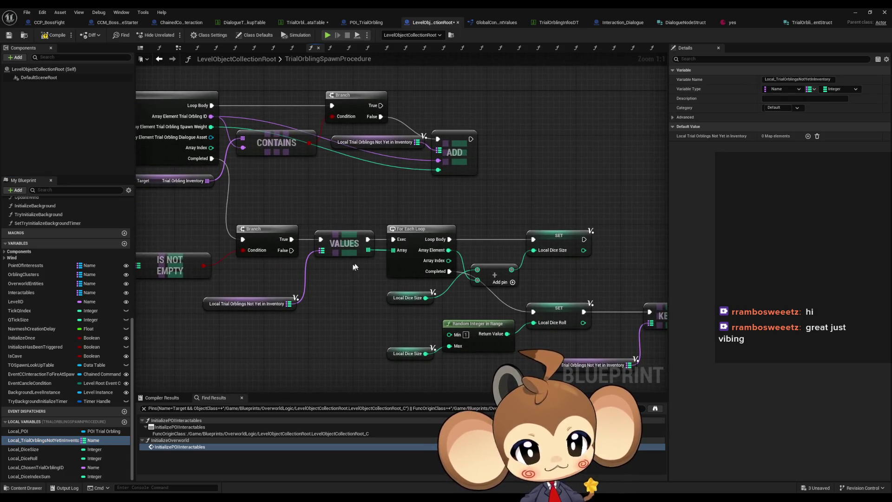
mouse_move(356, 269)
left_mouse_down()
mouse_move(503, 261)
mouse_move(319, 214)
mouse_move(195, 204)
mouse_move(209, 209)
left_mouse_up()
scroll(300, 234, "down", 1)
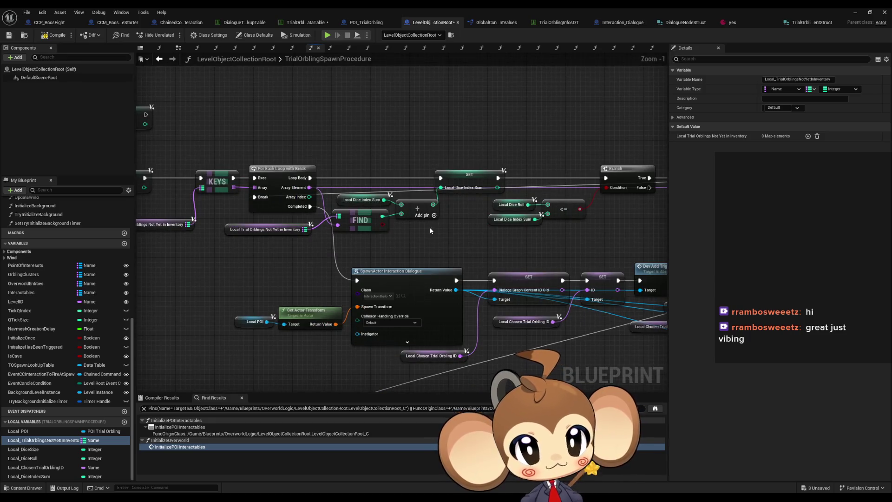
left_click_drag(429, 228, 327, 237)
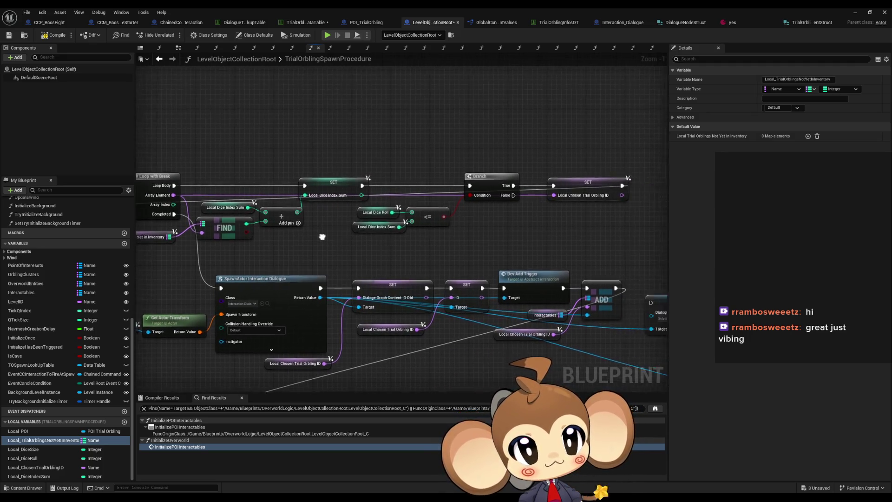
scroll(326, 237, "down", 3)
left_click_drag(239, 230, 398, 262)
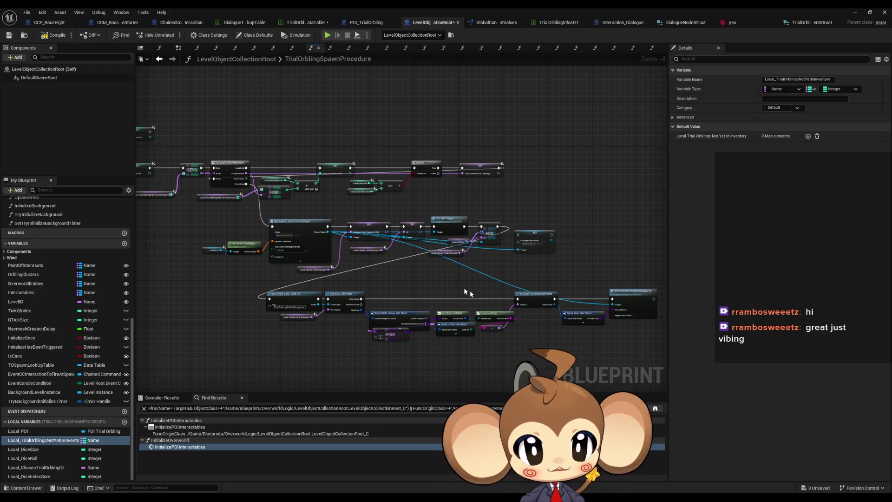
left_click_drag(312, 245, 506, 293)
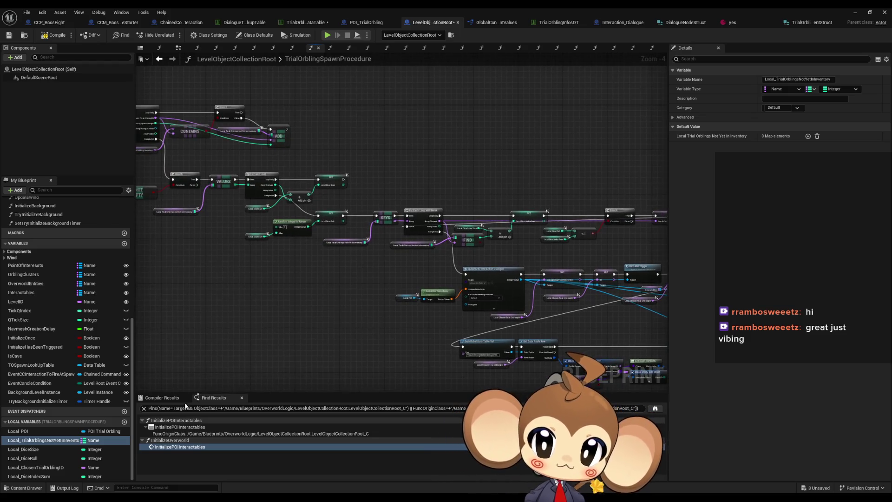
scroll(38, 449, "up", 1)
left_click(38, 450)
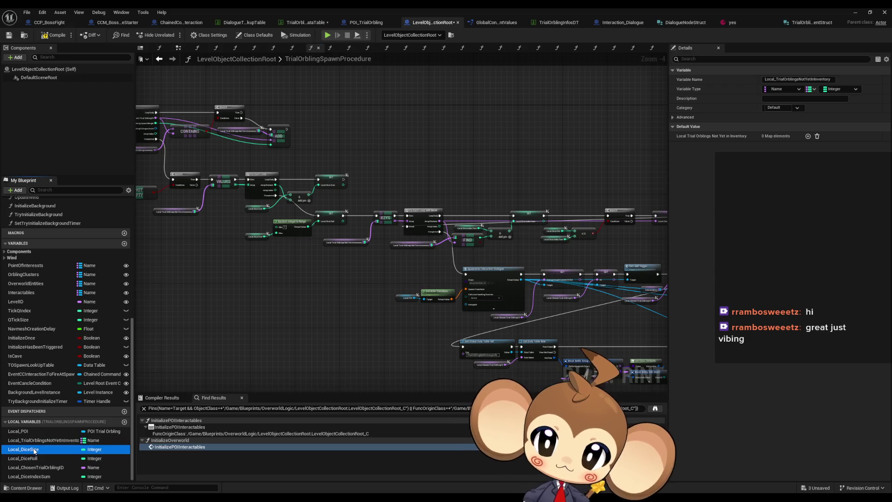
scroll(39, 446, "down", 1)
key("ctrl+c")
key("ctrl+v")
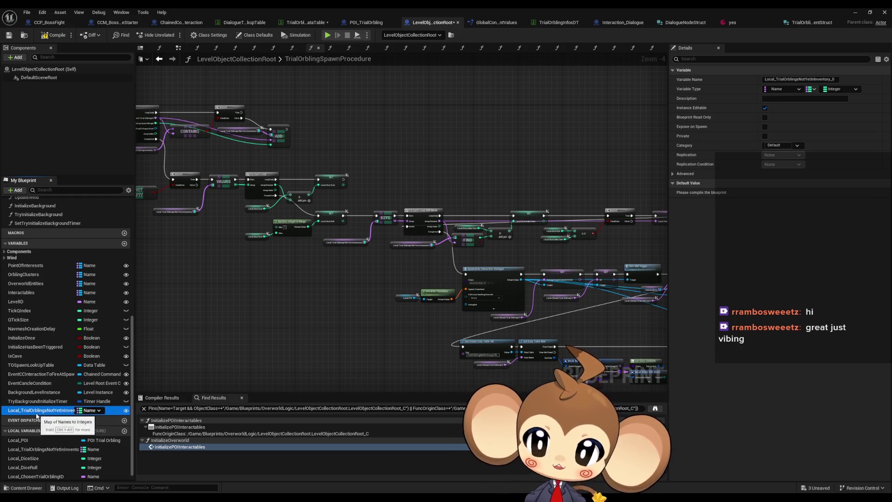
scroll(39, 409, "up", 3)
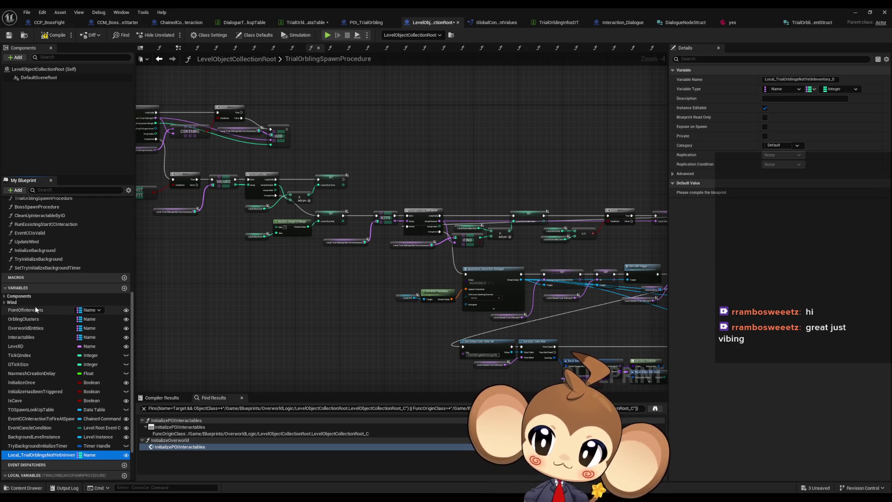
scroll(36, 309, "down", 4)
left_click(36, 401)
key("BackSpace")
key("Escape")
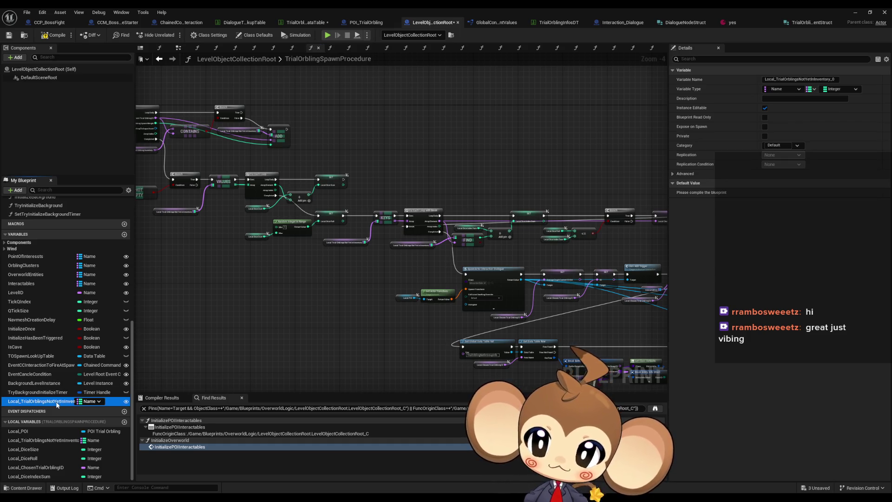
key("Delete")
left_click(36, 403)
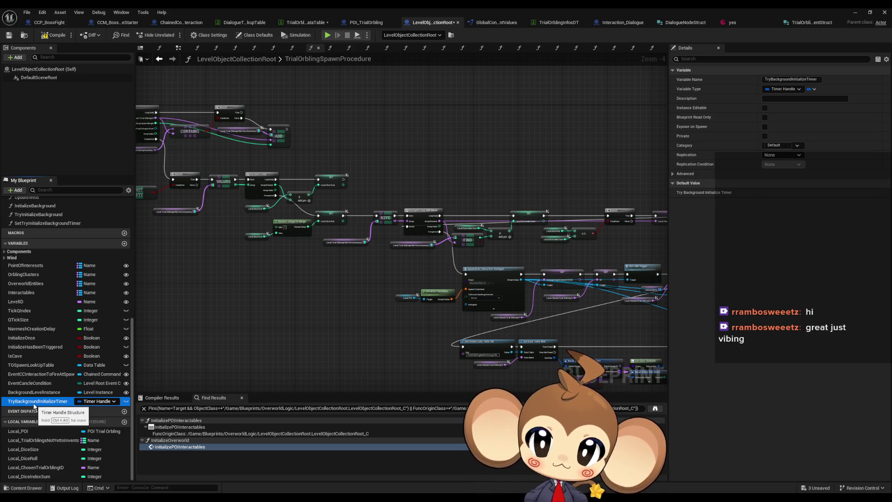
left_click(24, 439)
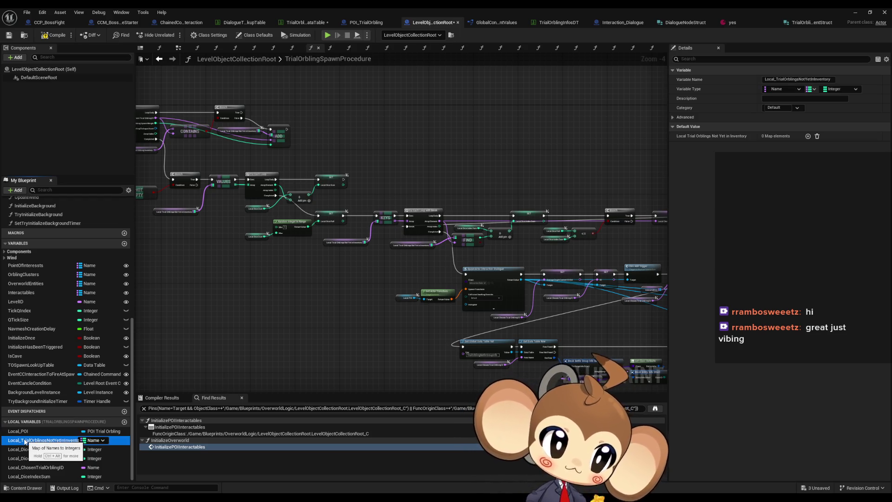
Step: Duplicate the local map variable as Local_TrialOrblingsNotYetInInventory_0
right_click(25, 440)
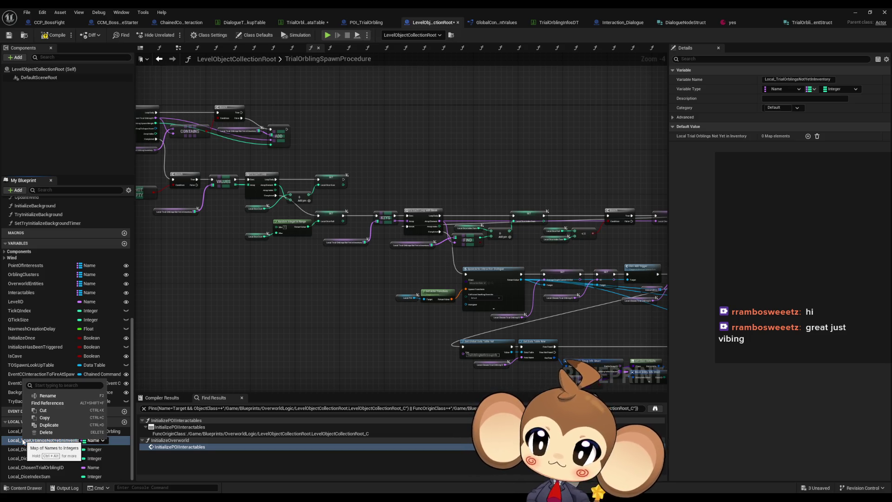
left_click(49, 425)
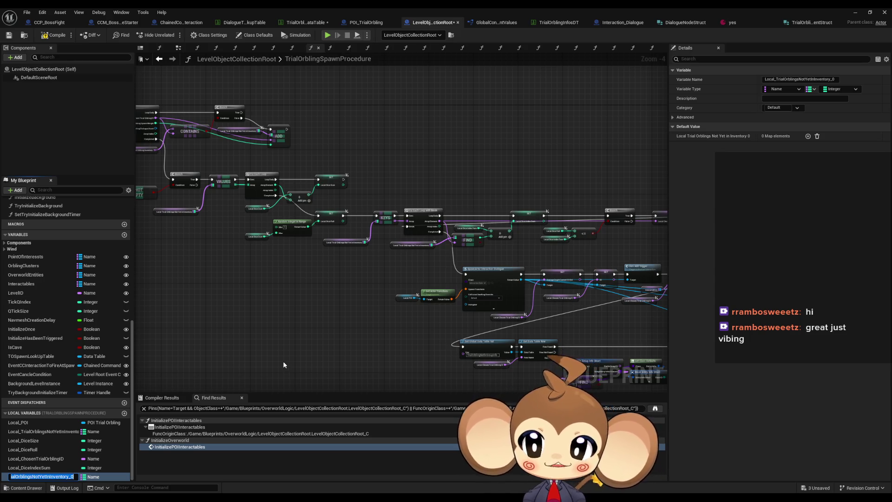
key("End")
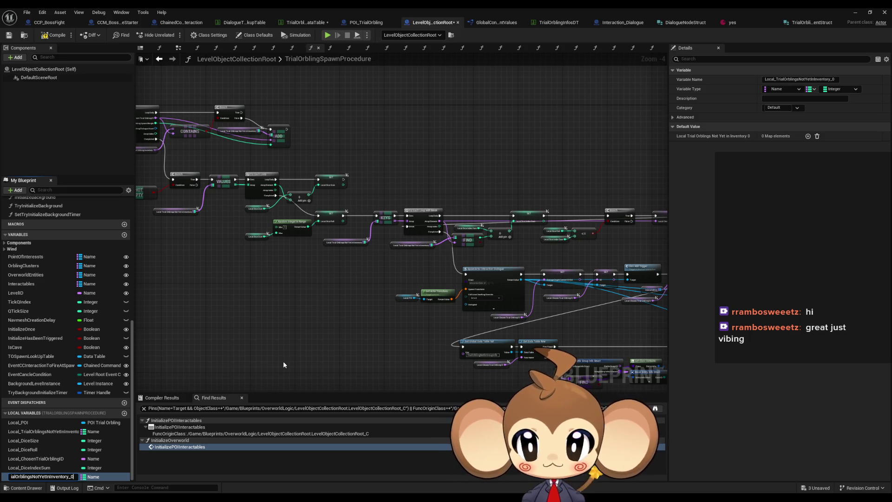
key("Return")
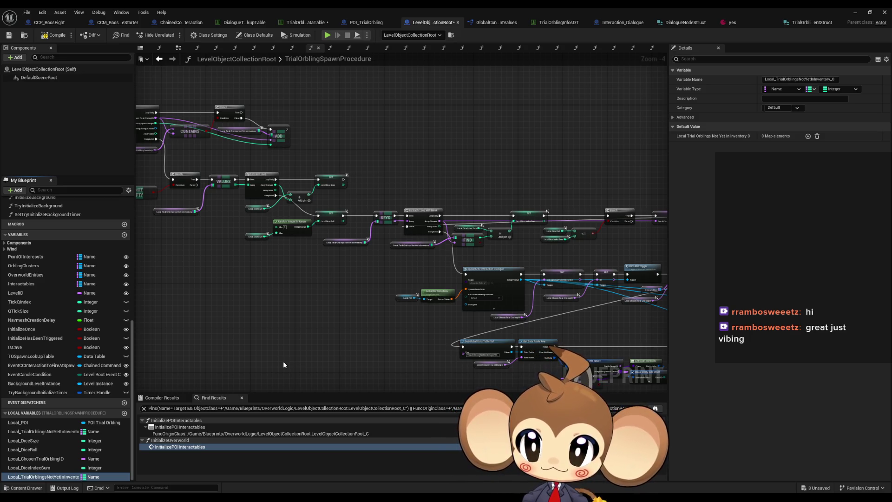
Step: Rename the original map variable to Local_TrialOrblingsNotYetInInventoryOld
key("Up")
key("Up")
key("Up")
key("F2")
key("End")
type("Old")
key("Return")
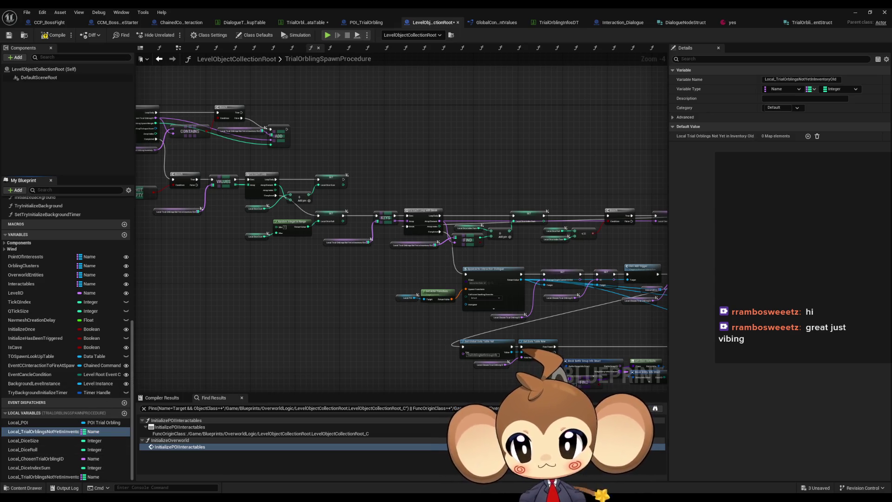
Step: Set the copy's map value type to Trial Orbling Spawn Weight Element Struct
left_click(97, 477)
key("Escape")
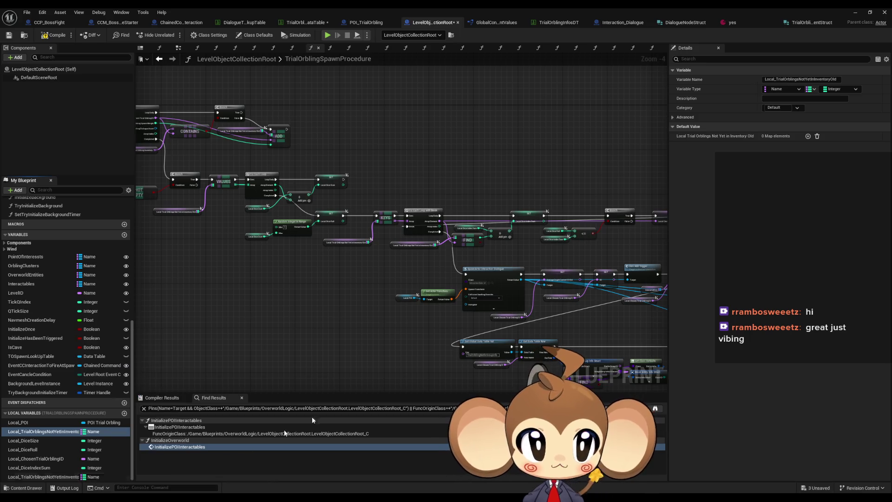
left_click(57, 477)
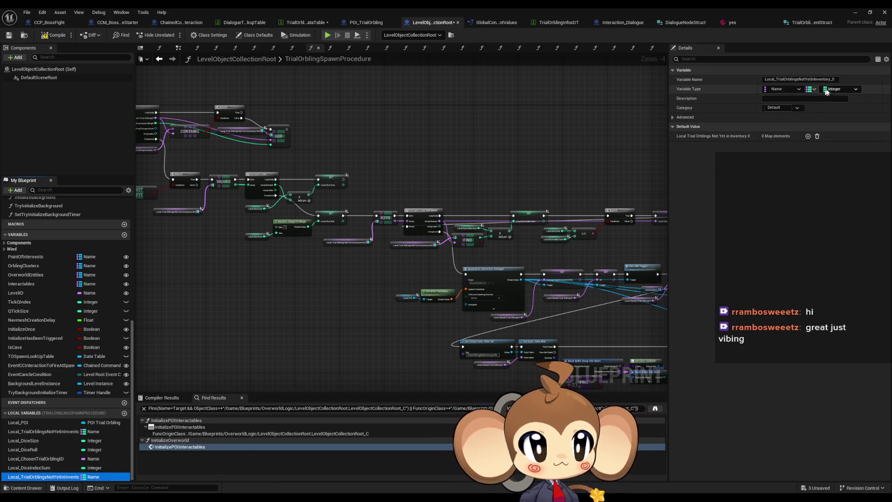
left_click(839, 89)
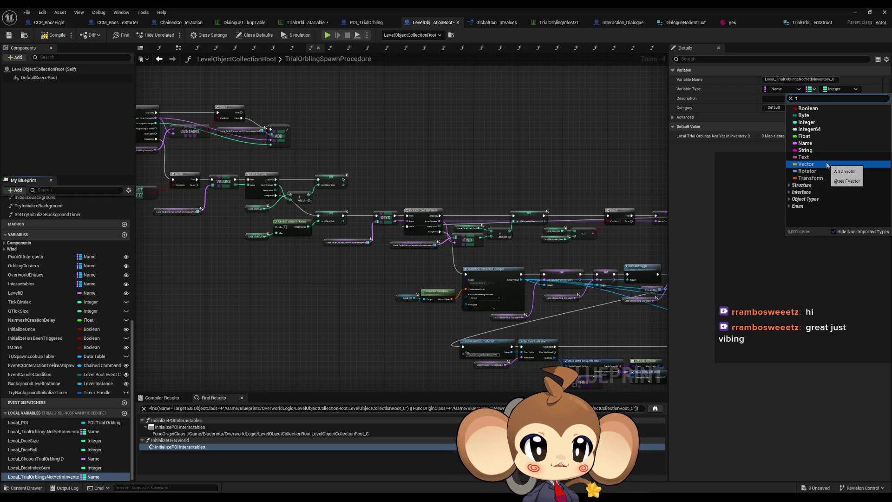
type("rial orb")
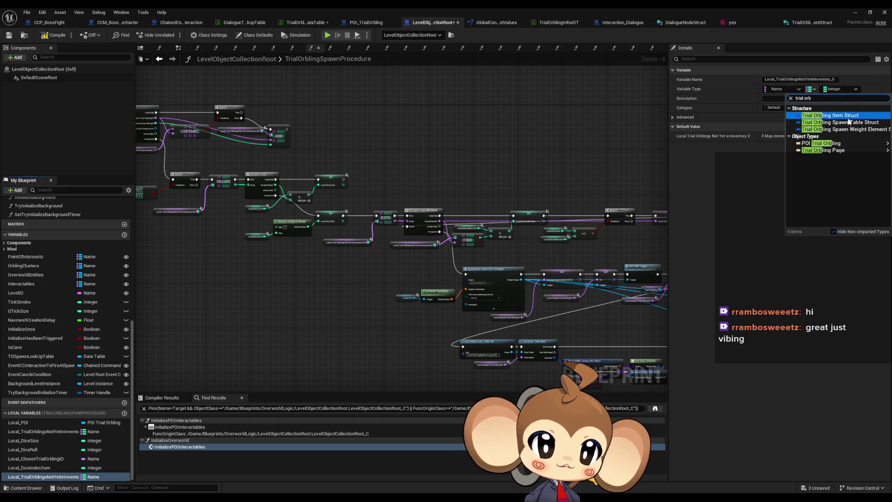
left_click(835, 129)
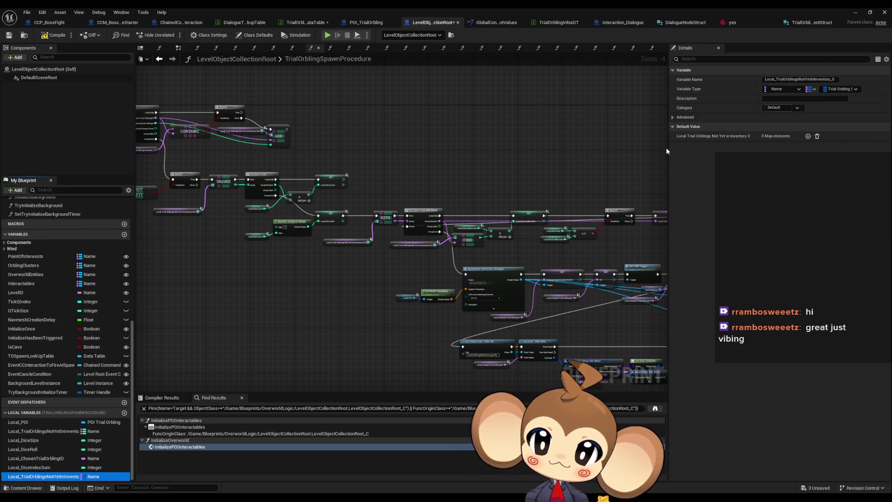
Step: Place a Local_TrialOrblingsNotYetInInventory_0 getter in the graph and pull a map Add node from it
mouse_move(35, 478)
left_mouse_down()
mouse_move(282, 316)
mouse_move(257, 103)
left_mouse_up()
left_click(282, 114)
left_click_drag(404, 190, 330, 160)
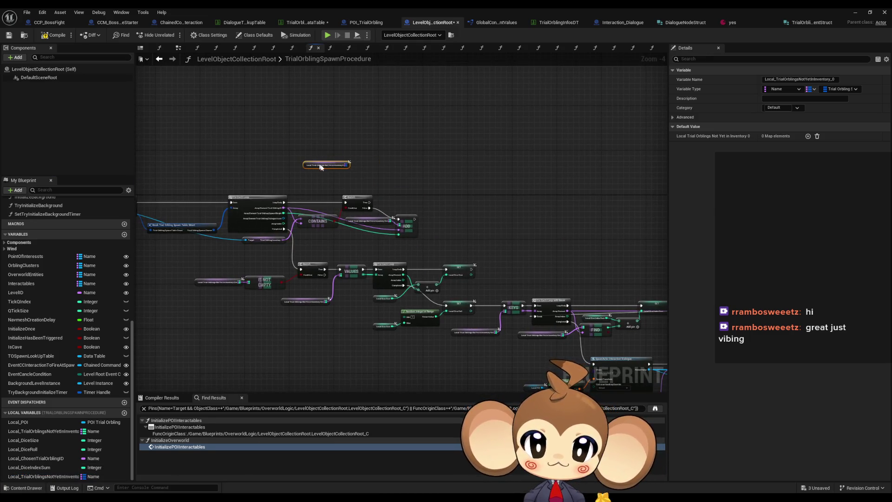
scroll(298, 195, "up", 4)
left_click_drag(297, 195, 377, 198)
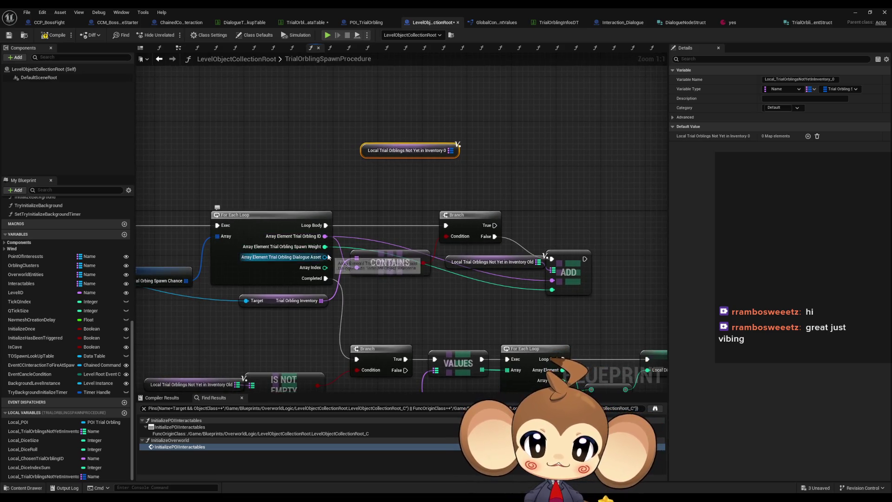
left_click_drag(327, 242, 333, 256)
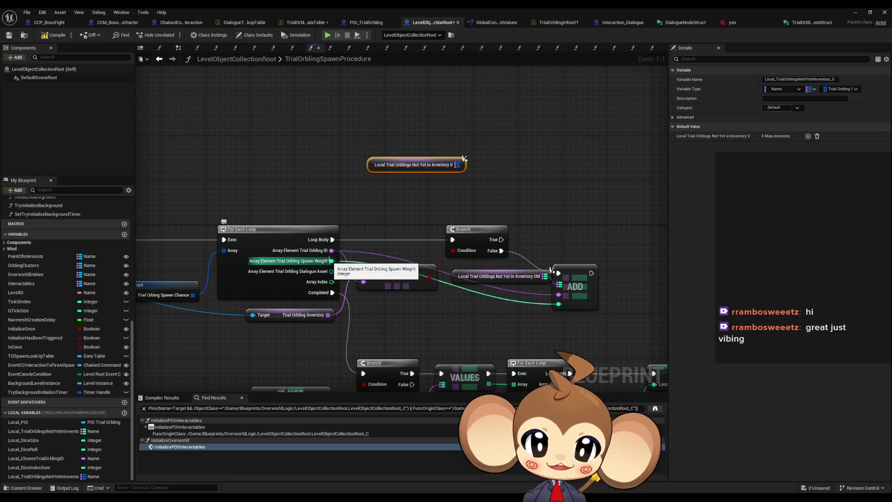
left_click_drag(466, 191, 425, 170)
left_click_drag(408, 160, 576, 214)
type("ad")
key("Return")
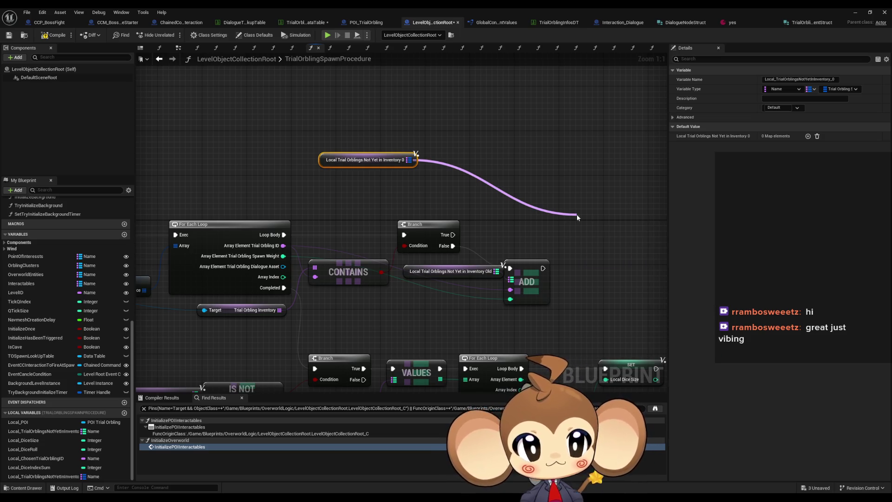
Step: Recombine the For Each Loop's split Array Element pins
left_click_drag(495, 313, 413, 284)
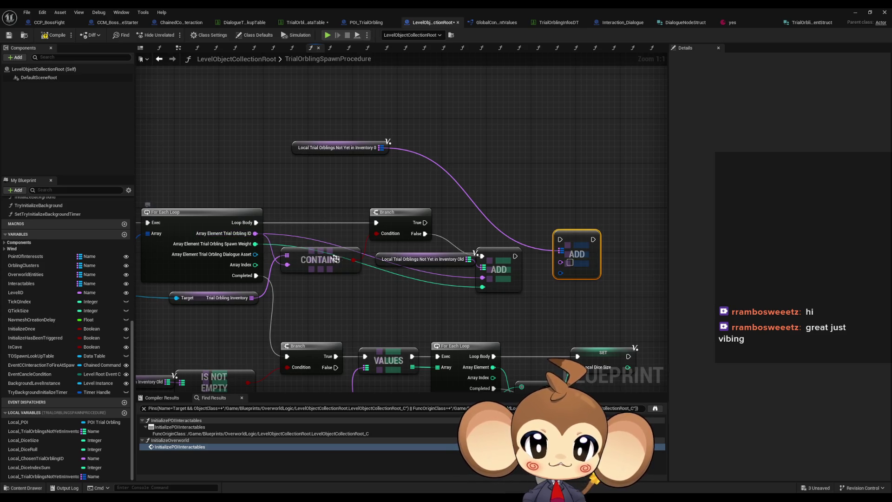
left_click_drag(254, 240, 281, 216)
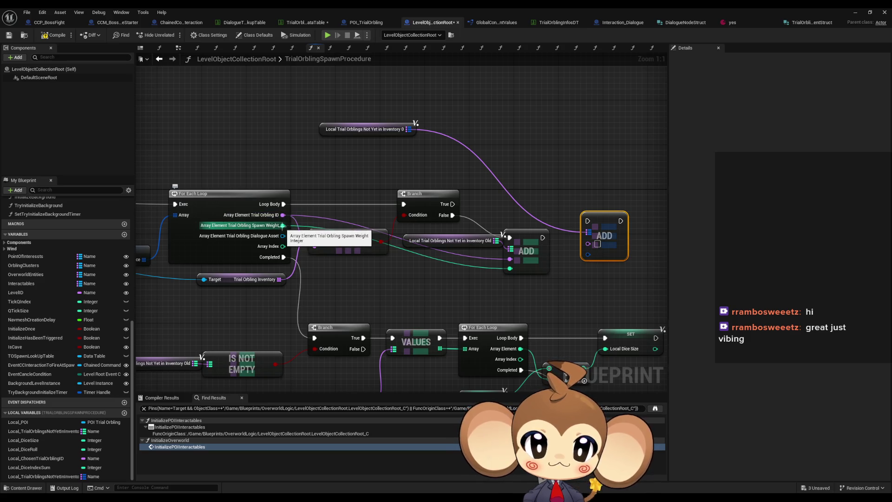
left_click(282, 225, "alt")
right_click(282, 225)
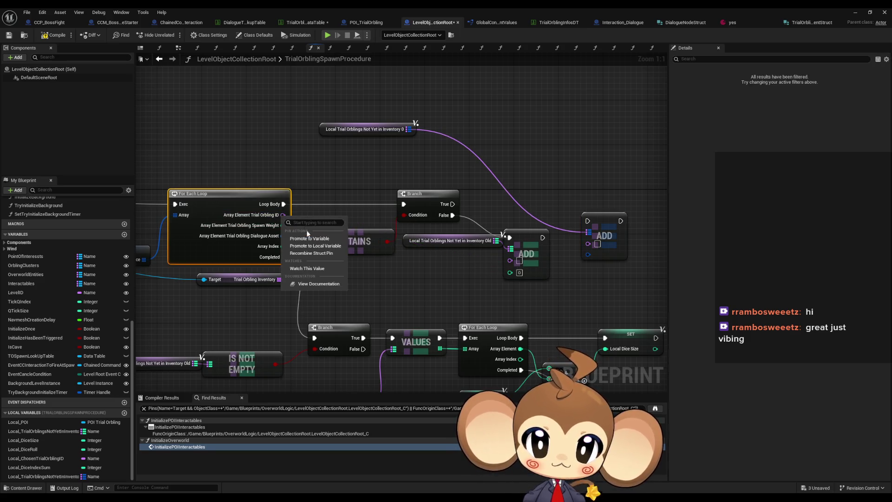
left_click(319, 254)
Step: Break the Array Element struct, hiding its spawn weight and dialogue asset pins
mouse_move(230, 214)
left_mouse_down()
mouse_move(340, 238)
mouse_move(364, 282)
left_mouse_up()
type("break")
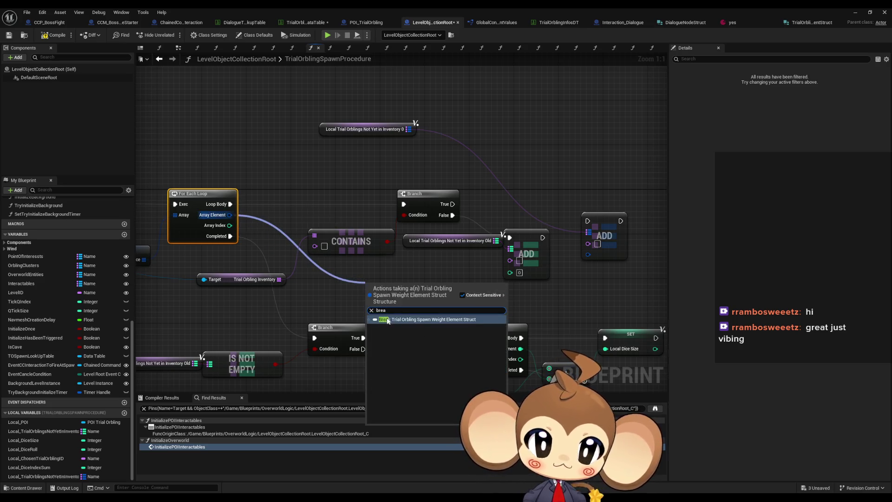
key("Return")
left_click(765, 107)
left_click(765, 98)
Step: Wire Trial Orbling ID as key, Array Element as value, and Branch False into the new Add
left_click_drag(496, 292, 588, 243)
left_click_drag(465, 289, 425, 278)
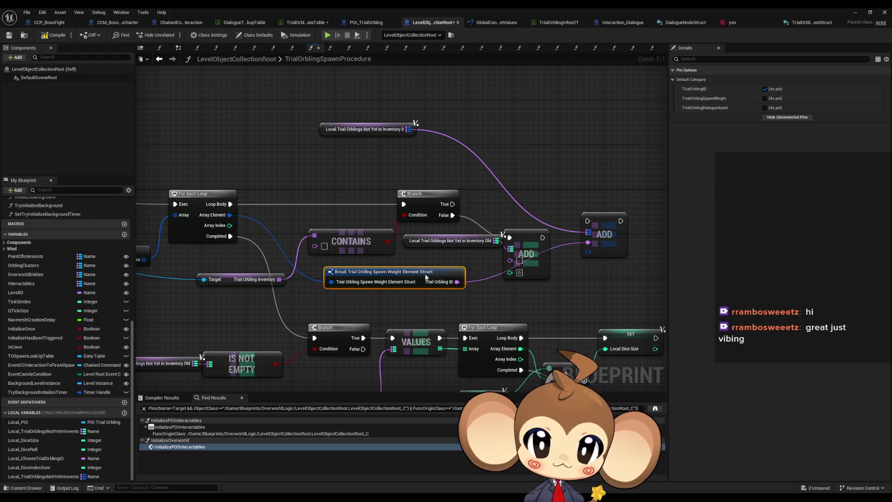
left_click_drag(230, 214, 587, 253)
left_click_drag(587, 221, 452, 215)
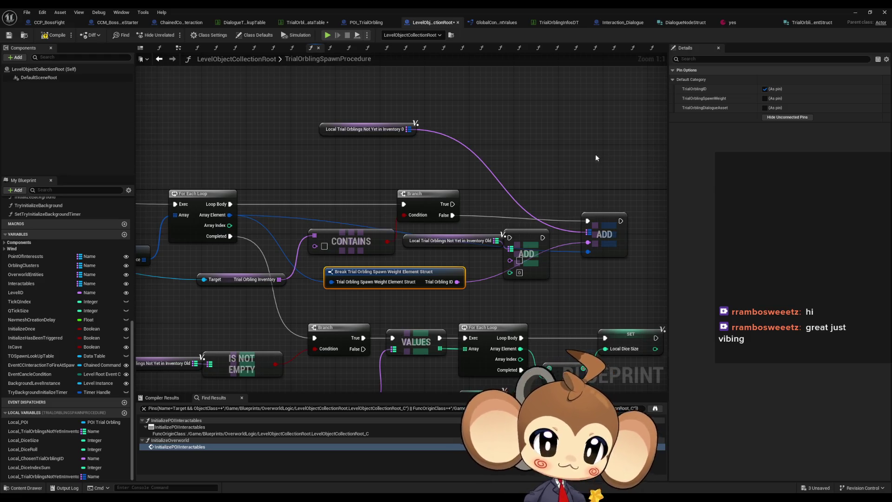
Step: Move the old ADD aside and copy the Not Yet in Inventory 0 getter
left_click(554, 156)
key("f")
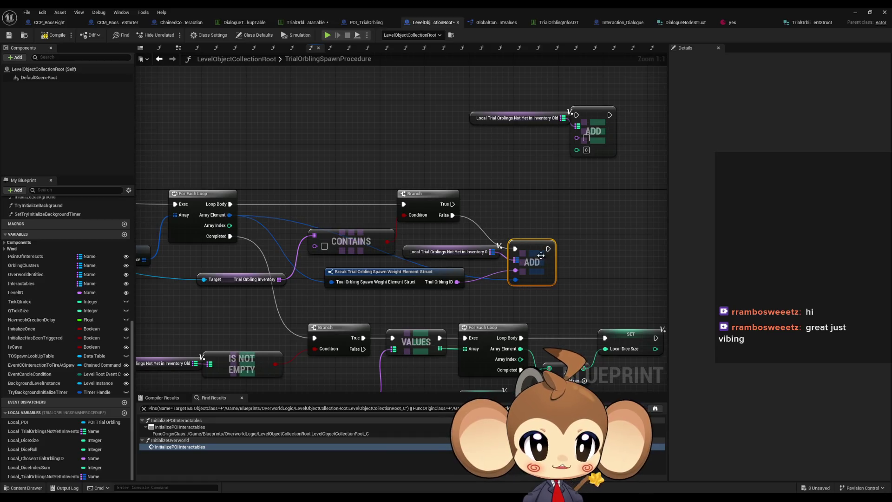
scroll(503, 225, "down", 1)
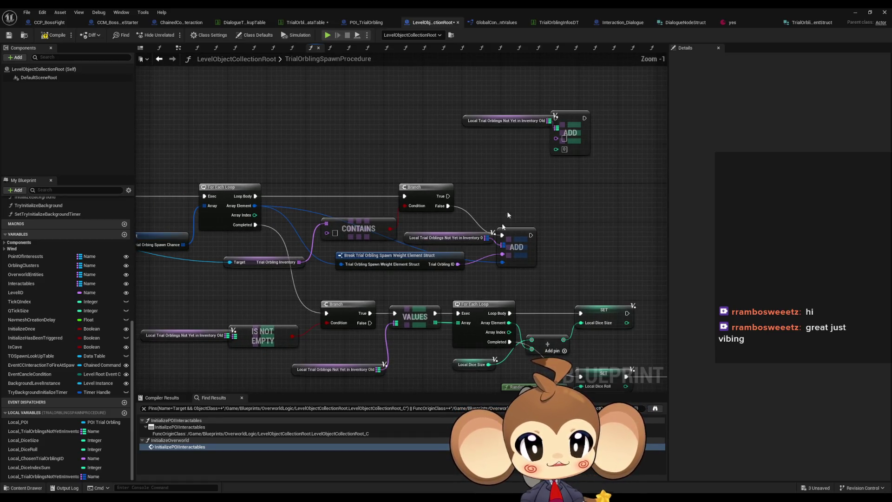
left_click(448, 232)
key("ctrl+c")
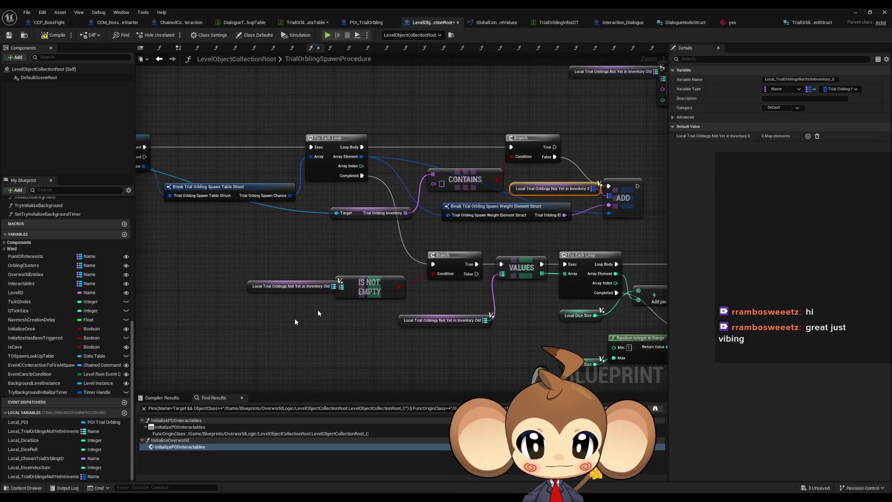
Step: Paste the getter, add Is Not Empty, and wire it into the Branch Condition
key("ctrl+v")
left_click_drag(329, 324, 350, 330)
type("is")
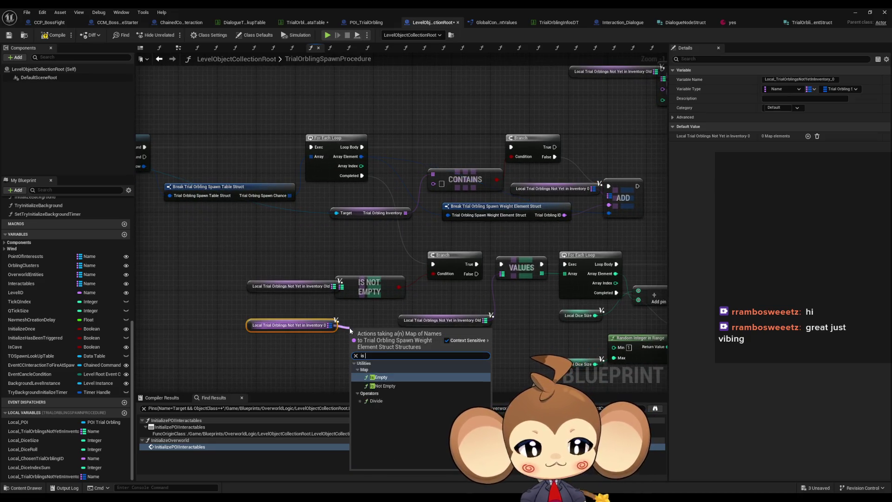
key("Return")
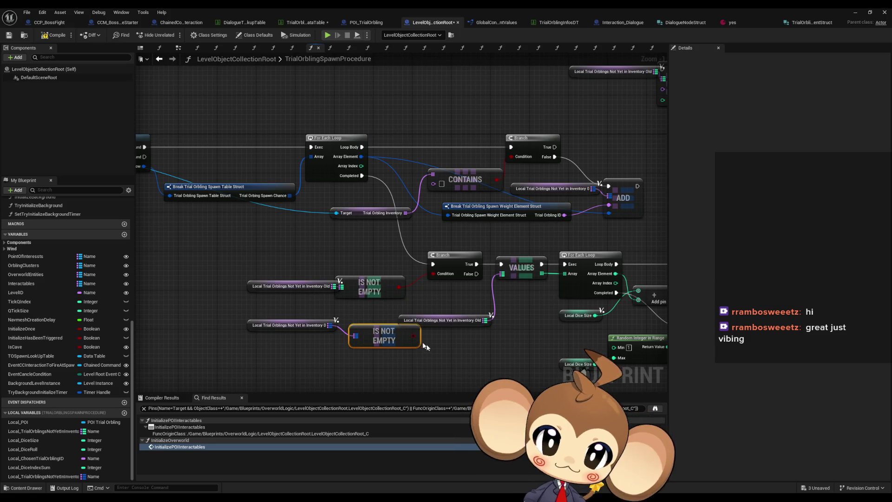
left_click_drag(414, 335, 433, 274)
mouse_move(241, 278)
left_mouse_down()
mouse_move(409, 299)
mouse_move(262, 257)
left_mouse_up()
mouse_move(374, 341)
left_mouse_down()
mouse_move(364, 331)
mouse_move(382, 311)
left_mouse_up()
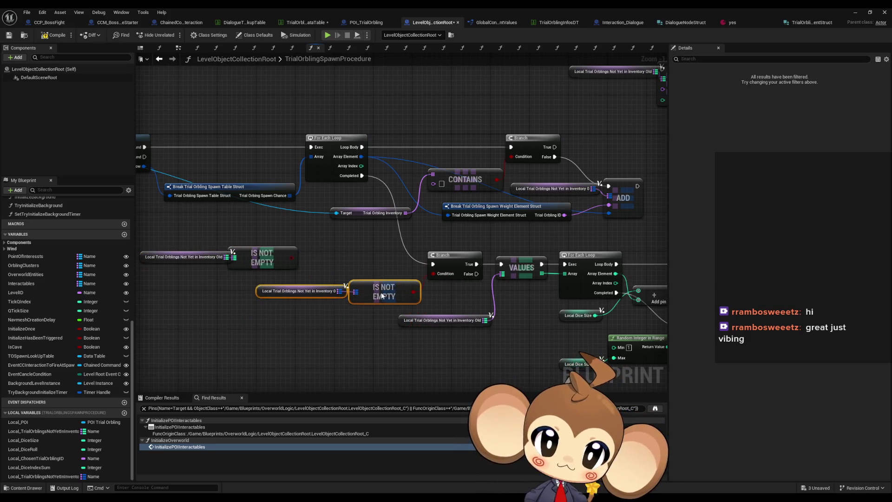
left_click(382, 310)
Step: Paste another Not Yet in Inventory 0 getter and pull a Values node from it
left_click(279, 277)
key("ctrl+c")
key("ctrl+v")
mouse_move(297, 307)
left_mouse_down()
mouse_move(316, 332)
mouse_move(332, 333)
left_mouse_up()
type("val")
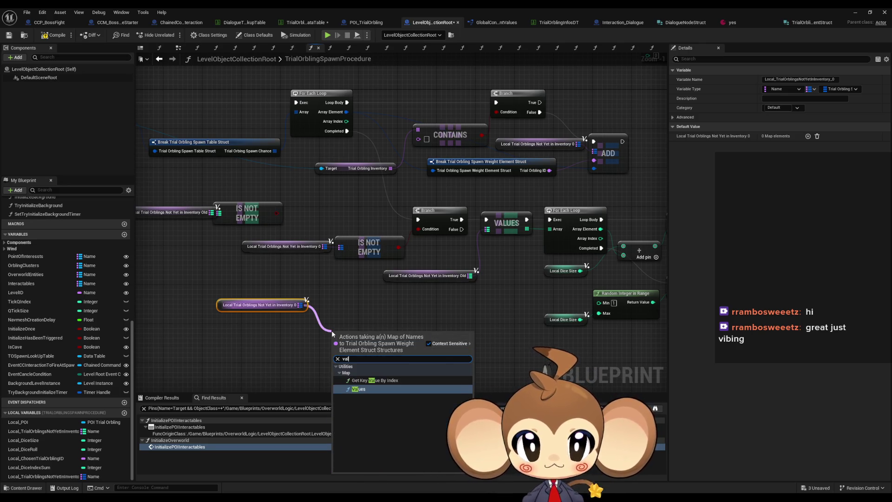
key("Return")
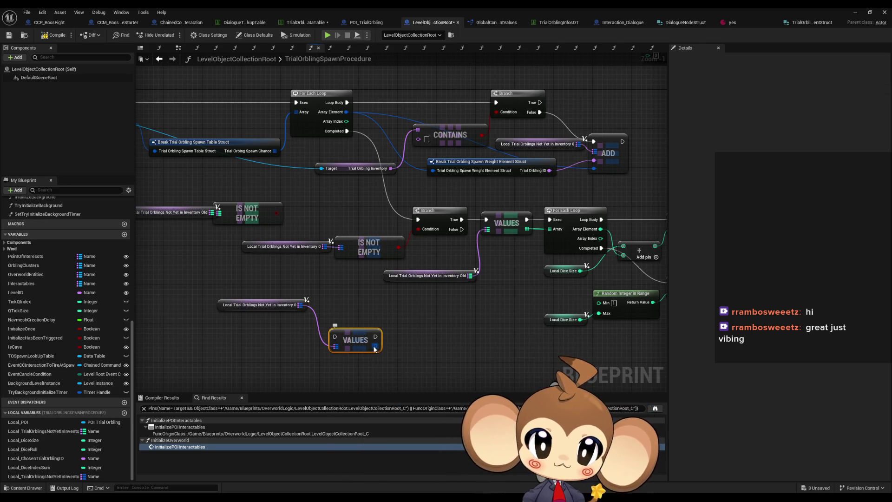
left_click_drag(367, 343, 367, 324)
left_click_drag(257, 305, 246, 344)
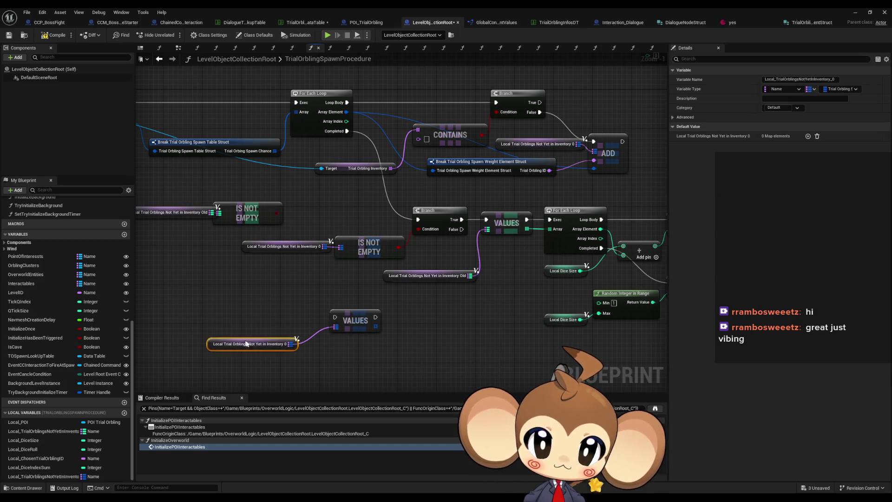
Step: Loop over the Values with a For Each Loop, splitting then recombining its Array Element pin
mouse_move(364, 320)
left_mouse_down()
mouse_move(350, 321)
mouse_move(380, 334)
left_mouse_up()
type("for each")
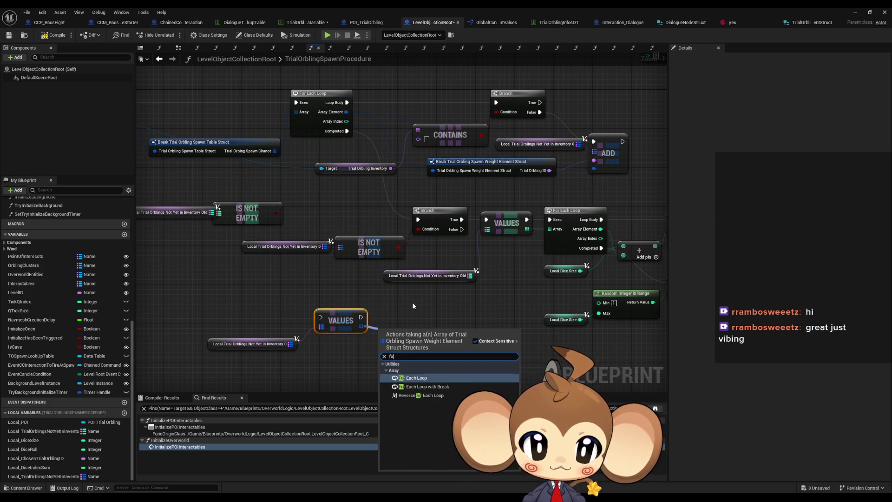
key("Return")
mouse_move(414, 333)
left_mouse_down()
mouse_move(409, 304)
mouse_move(243, 309)
left_mouse_up()
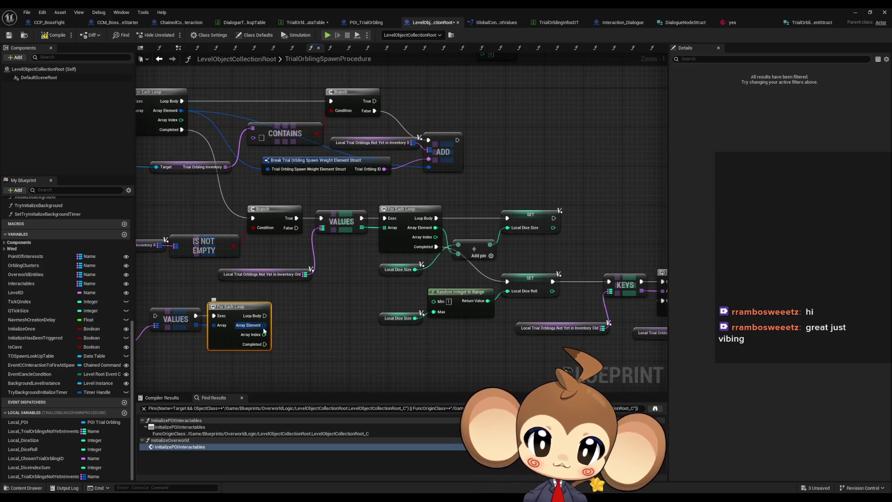
right_click(263, 325)
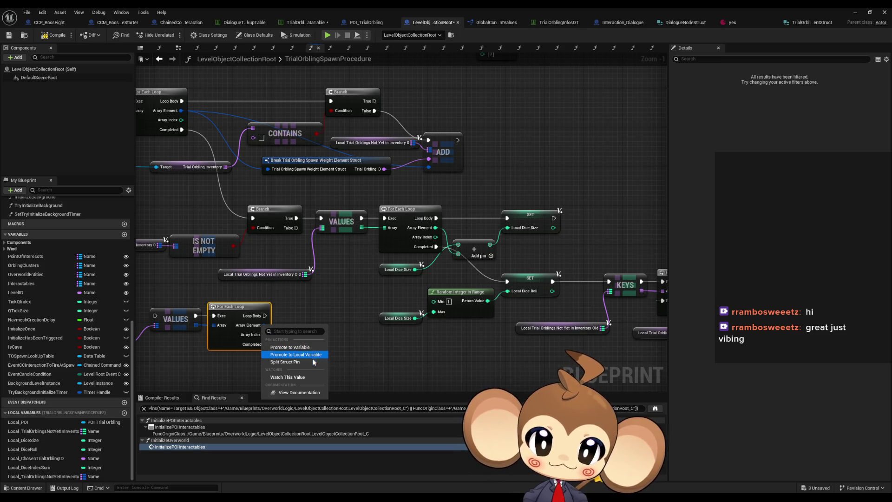
left_click(305, 362)
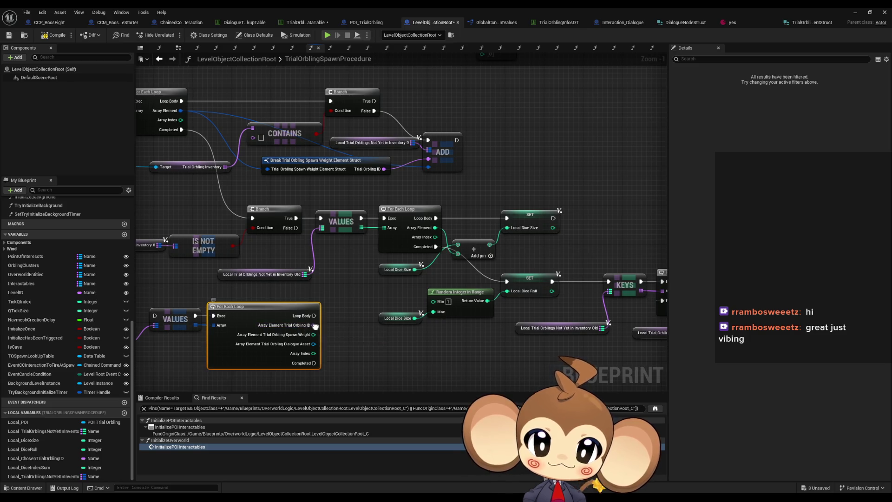
right_click(315, 326)
left_click(358, 365)
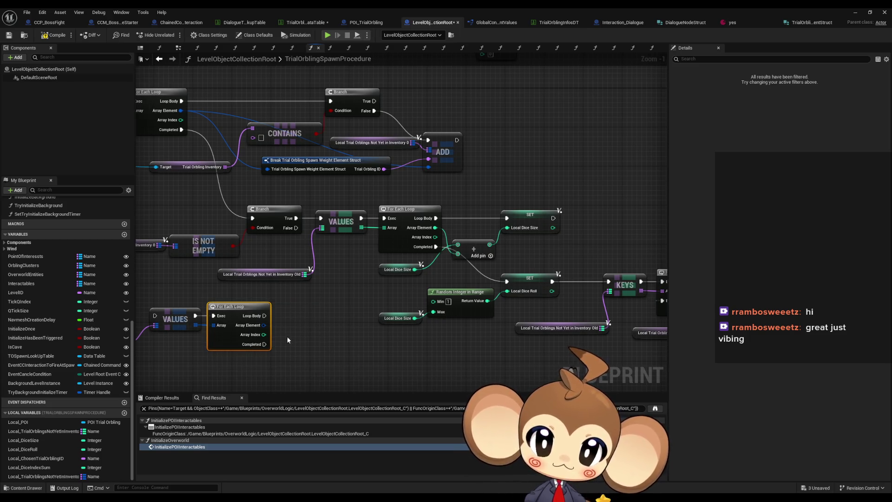
left_click_drag(263, 325, 284, 328)
Step: Add a Break node for the spawn weight struct, hiding Trial Orbling ID and dialogue asset pins
type("break")
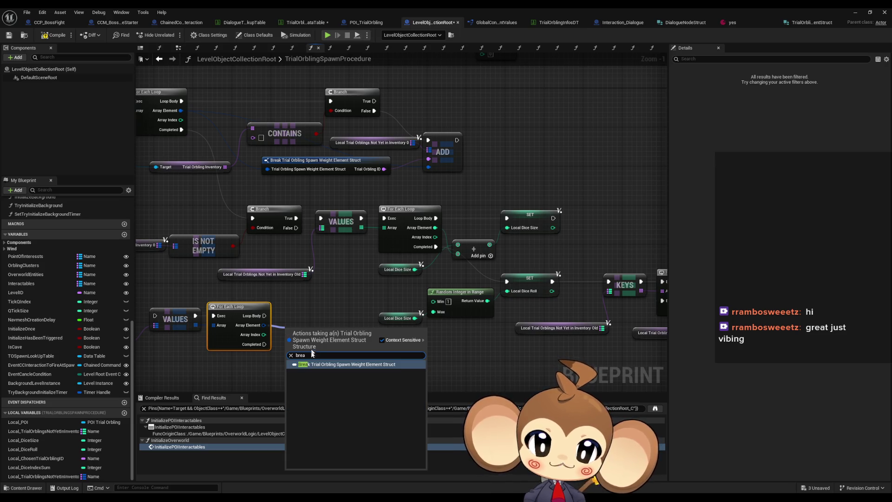
left_click(316, 361)
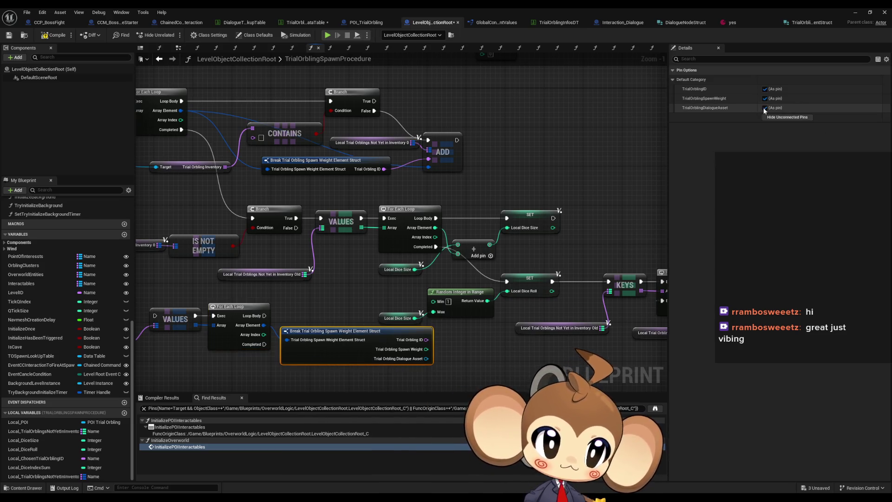
left_click(764, 108)
left_click(764, 89)
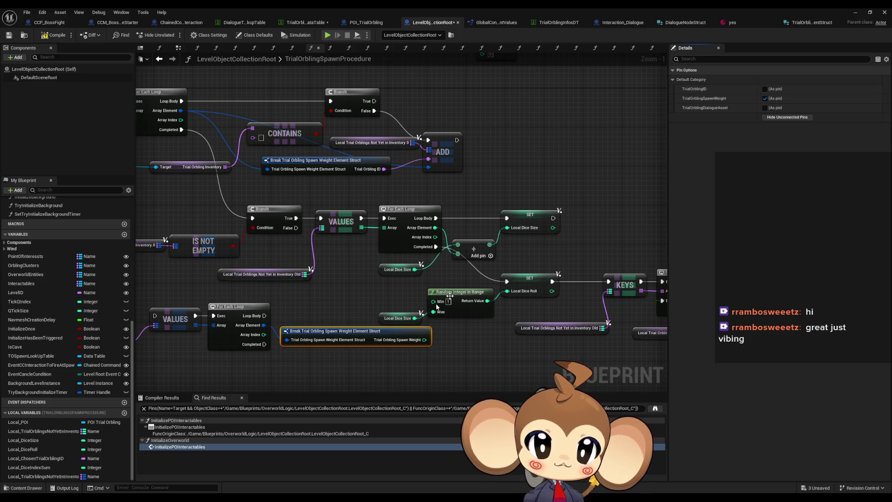
left_click_drag(339, 331, 330, 331)
Step: Select the six dice nodes and paste a copy of them lower left
mouse_move(168, 325)
left_mouse_down()
mouse_move(465, 292)
mouse_move(369, 330)
mouse_move(372, 320)
left_mouse_up()
left_click_drag(449, 283, 314, 296)
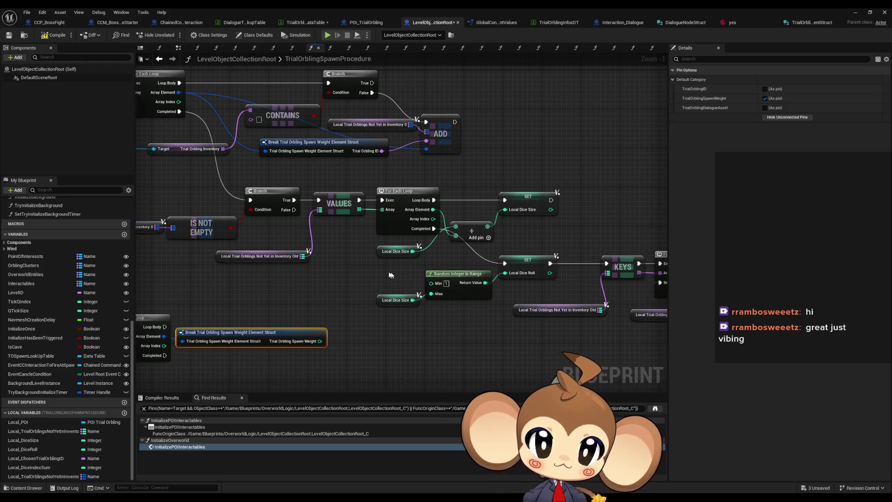
left_click_drag(391, 275, 417, 274)
left_click(423, 250)
mouse_move(545, 242)
left_mouse_down()
mouse_move(480, 308)
mouse_move(399, 303)
mouse_move(459, 283)
left_mouse_up()
key("ctrl+v")
left_click_drag(456, 236, 392, 283)
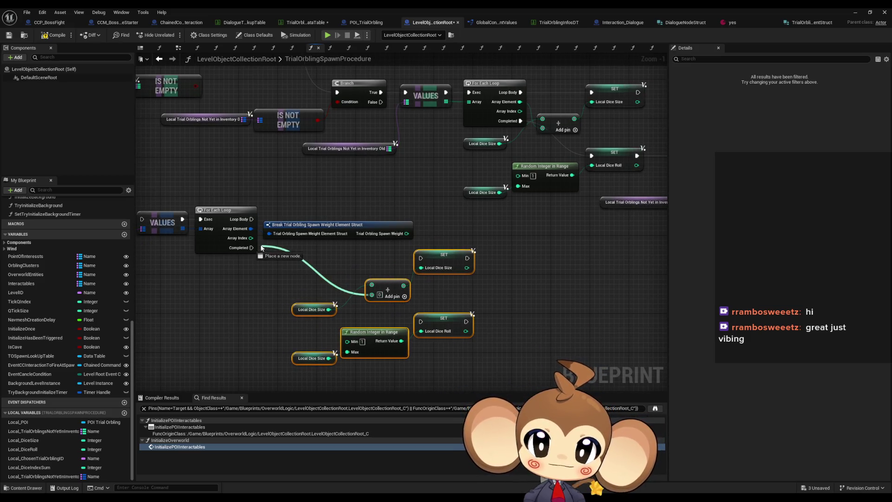
Step: Wire spawn weight into the copied sum and arrange the SET Local Dice Size and Add nodes
mouse_move(391, 242)
left_mouse_down()
mouse_move(407, 233)
mouse_move(297, 233)
mouse_move(252, 219)
left_mouse_up()
mouse_move(412, 264)
left_mouse_down()
mouse_move(415, 230)
mouse_move(449, 241)
left_mouse_up()
left_click(415, 241)
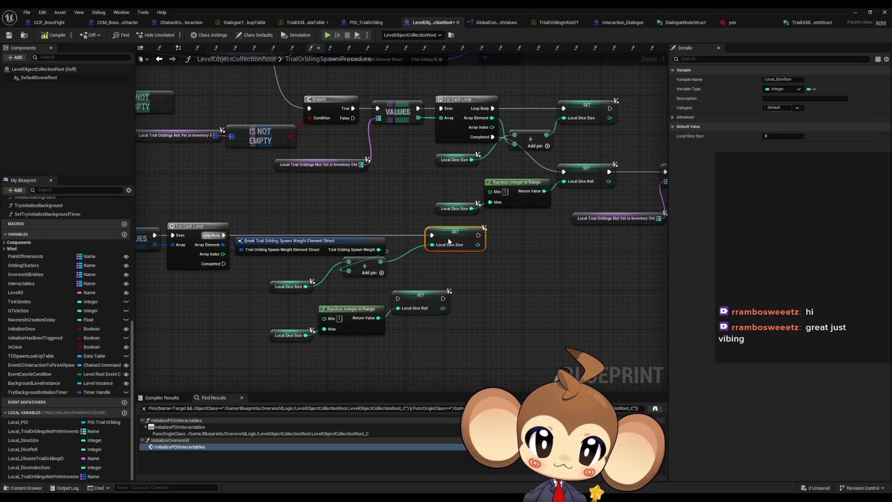
left_click_drag(365, 268, 446, 249)
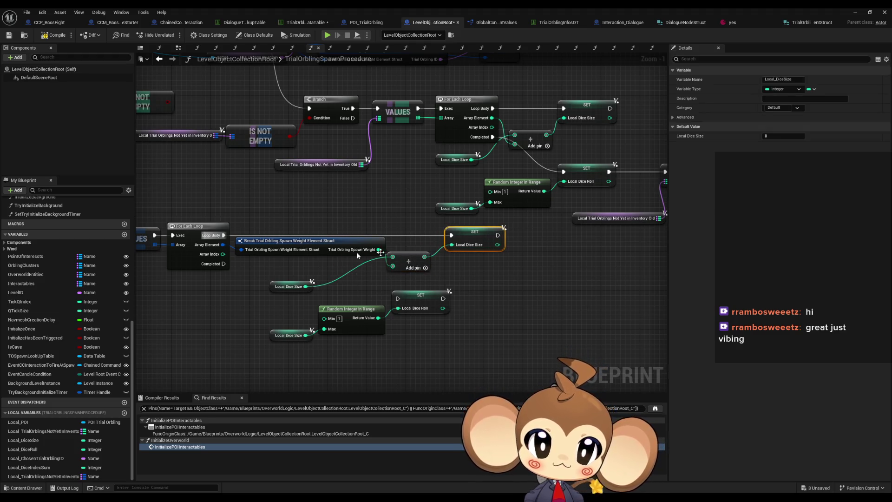
left_click_drag(308, 247, 300, 252)
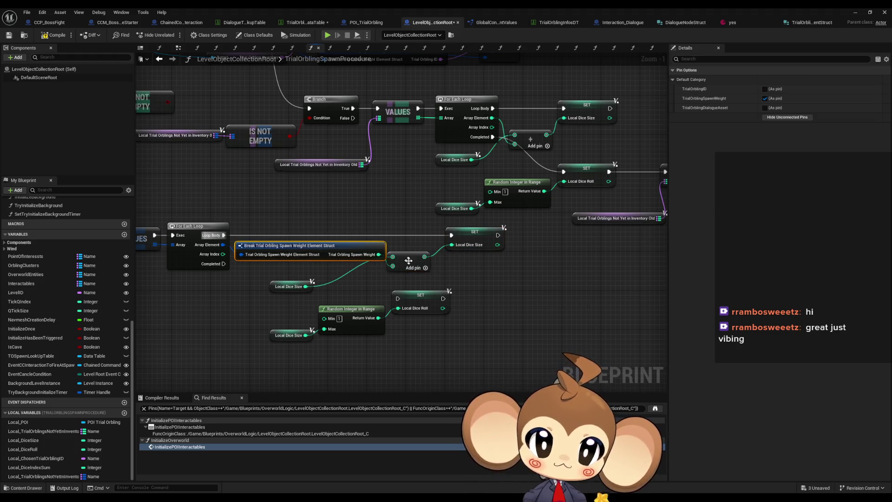
left_click_drag(408, 260, 413, 251)
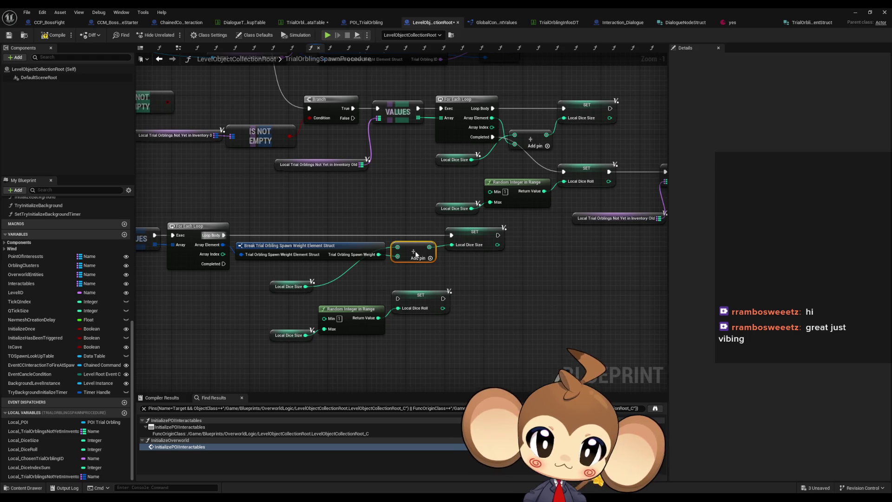
Step: Split the loop's Array Element and connect Spawn Weight to the Local Dice Size Add
right_click(223, 247)
left_click(246, 282)
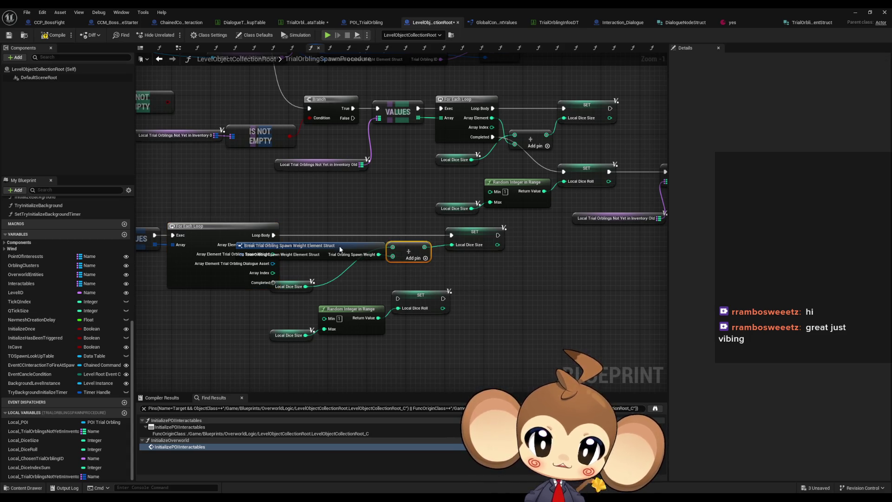
left_click_drag(392, 256, 380, 258)
left_click_drag(270, 255, 272, 255)
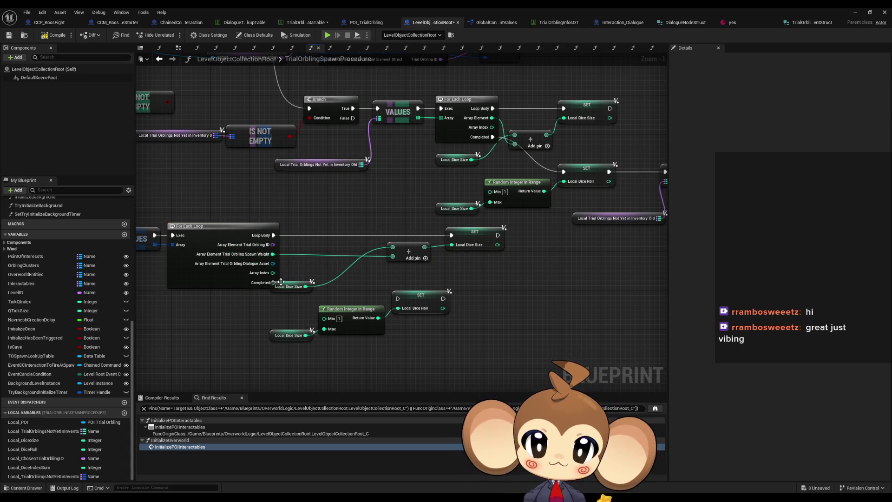
left_click_drag(283, 289, 301, 250)
left_click_drag(415, 262, 378, 255)
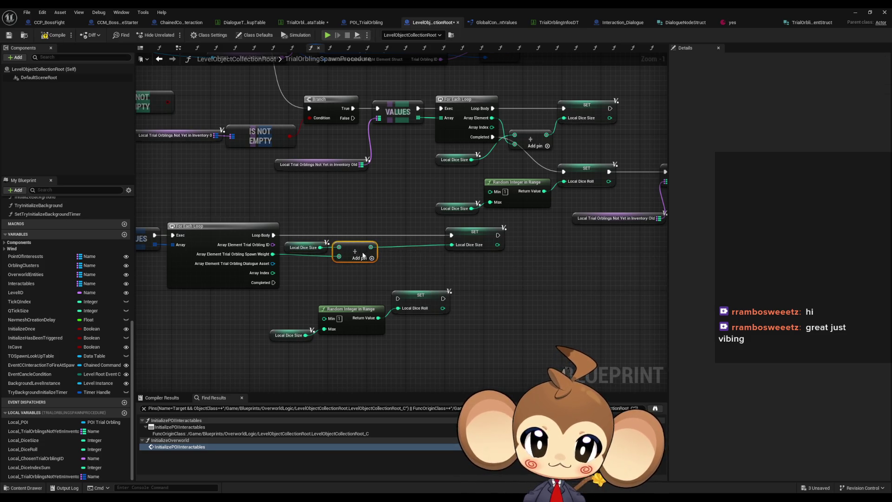
left_click_drag(482, 236, 419, 241)
Step: Run the dice roll SET on loop completion and the second values loop on Branch False
mouse_move(397, 299)
left_mouse_down()
mouse_move(294, 271)
mouse_move(455, 344)
left_mouse_up()
left_click_drag(418, 295, 296, 275)
mouse_move(381, 262)
left_mouse_down()
mouse_move(420, 316)
mouse_move(546, 349)
left_mouse_up()
mouse_move(259, 301)
left_mouse_down()
mouse_move(498, 183)
mouse_move(424, 221)
mouse_move(397, 218)
left_mouse_up()
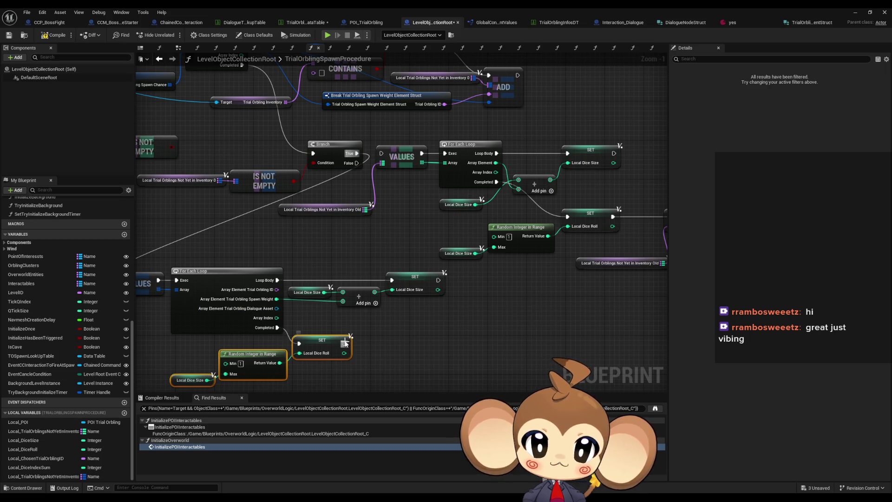
Step: Move the second loop's node group up beside the Branch
left_click_drag(345, 344, 218, 344)
mouse_move(218, 344)
left_mouse_down()
mouse_move(507, 235)
mouse_move(442, 303)
mouse_move(348, 337)
mouse_move(366, 324)
left_mouse_up()
left_click_drag(216, 200, 270, 224)
mouse_move(455, 269)
left_mouse_down()
mouse_move(531, 234)
mouse_move(507, 284)
mouse_move(441, 323)
mouse_move(624, 208)
mouse_move(590, 203)
mouse_move(635, 167)
mouse_move(609, 261)
left_mouse_up()
scroll(279, 283, "down", 2)
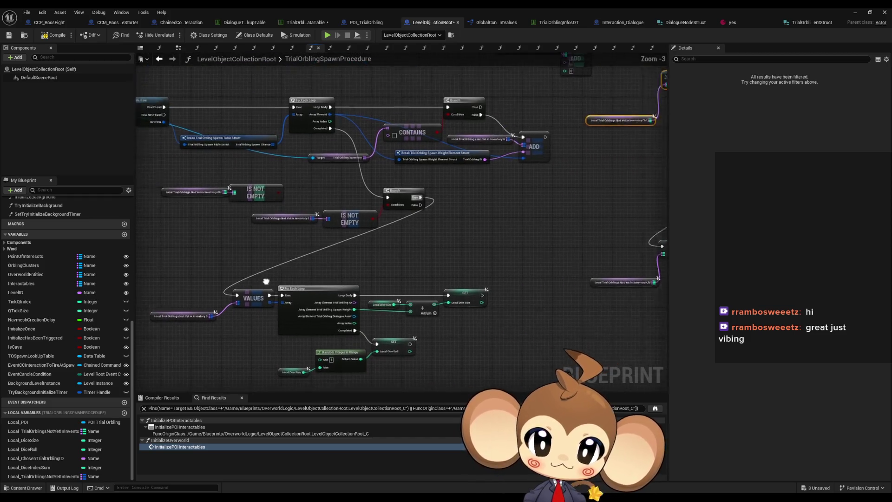
mouse_move(188, 249)
left_mouse_down()
mouse_move(403, 330)
mouse_move(404, 362)
left_mouse_up()
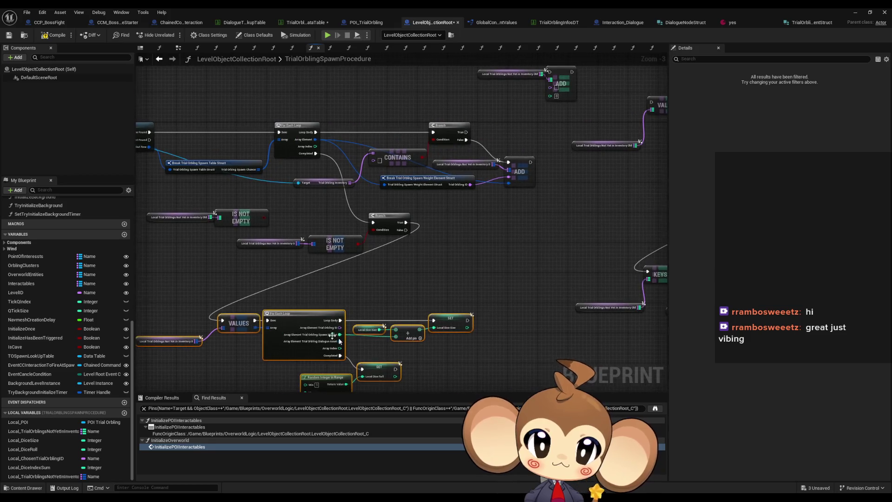
mouse_move(242, 324)
left_mouse_down()
mouse_move(411, 263)
mouse_move(409, 270)
mouse_move(463, 227)
mouse_move(445, 228)
left_mouse_up()
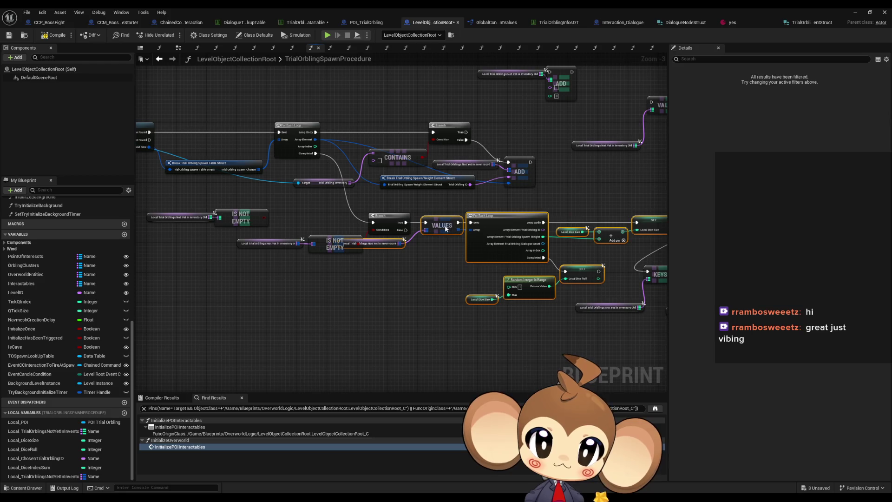
Step: Reposition the inventory-0 getter below the existing loop
left_click(393, 259)
left_click_drag(394, 242, 372, 262)
scroll(475, 257, "up", 3)
mouse_move(366, 314)
left_mouse_down()
mouse_move(321, 277)
mouse_move(325, 293)
mouse_move(312, 299)
mouse_move(248, 285)
left_mouse_up()
mouse_move(214, 255)
left_mouse_down()
mouse_move(338, 331)
mouse_move(404, 328)
left_mouse_up()
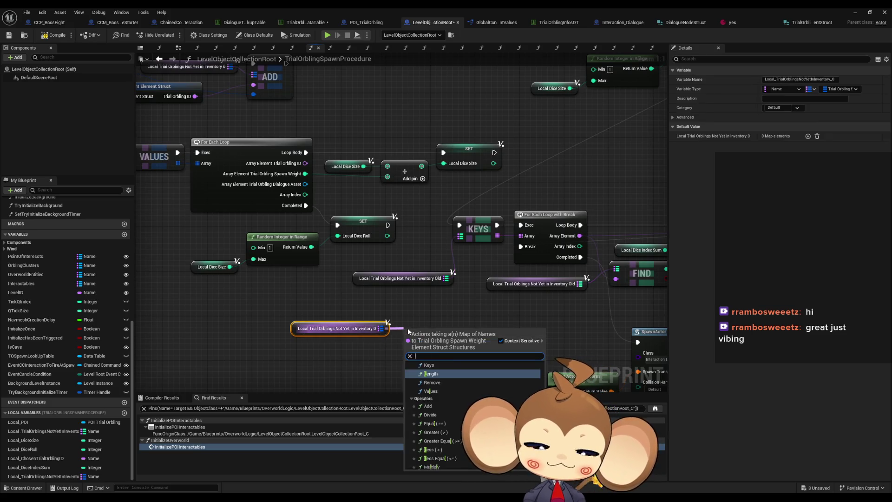
Step: Add a Keys node from the inventory-0 map and a For Each Loop with Break over it
key("Escape")
left_click(418, 344)
mouse_move(437, 351)
left_mouse_down()
mouse_move(440, 337)
mouse_move(416, 318)
mouse_move(283, 312)
mouse_move(276, 325)
left_mouse_up()
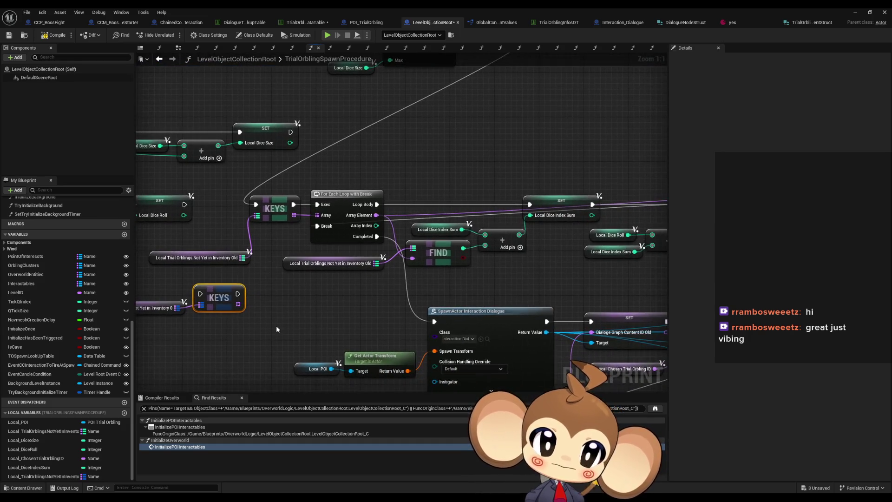
scroll(276, 325, "down", 1)
mouse_move(221, 323)
left_mouse_down()
mouse_move(293, 312)
mouse_move(244, 311)
left_mouse_up()
left_click_drag(337, 296, 447, 262)
mouse_move(370, 281)
left_mouse_down()
mouse_move(303, 286)
mouse_move(354, 291)
left_mouse_up()
type("forea")
type("ch with")
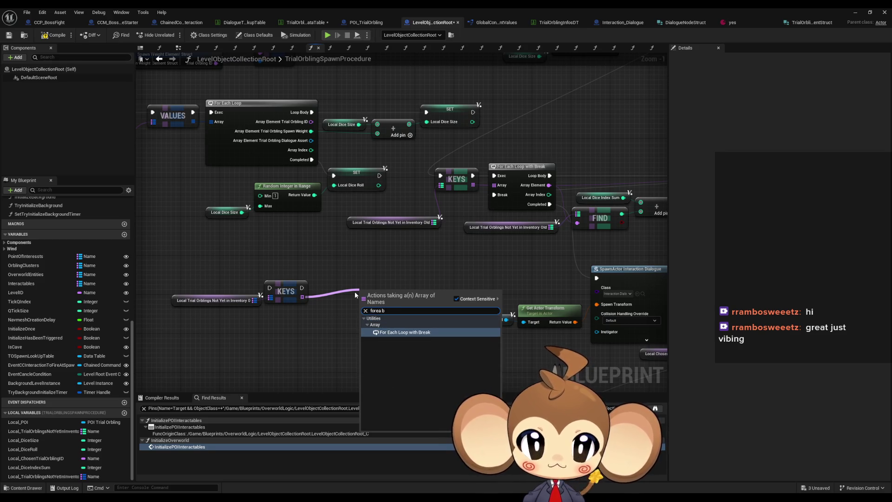
key("Return")
left_click_drag(383, 289, 342, 280)
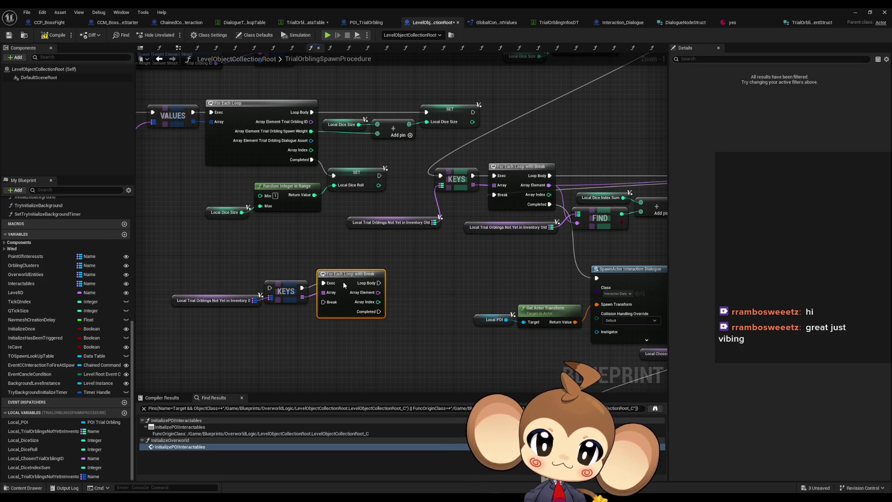
left_click_drag(452, 276, 343, 286)
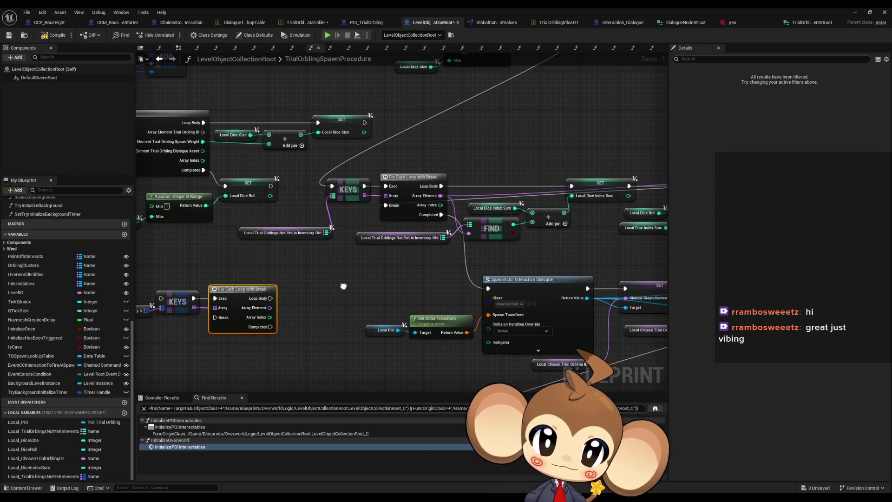
Step: Move the new keys loop row to the left, clear of the index-sum, FIND and SET nodes
left_click_drag(487, 165, 591, 229)
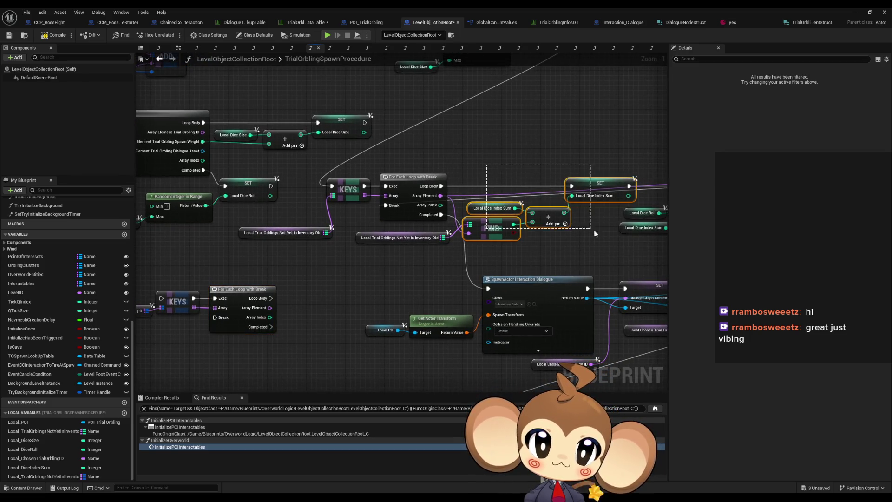
left_click_drag(350, 286, 572, 224)
mouse_move(302, 223)
left_mouse_down()
mouse_move(446, 256)
mouse_move(322, 245)
mouse_move(290, 259)
left_mouse_up()
left_click_drag(384, 236, 518, 214)
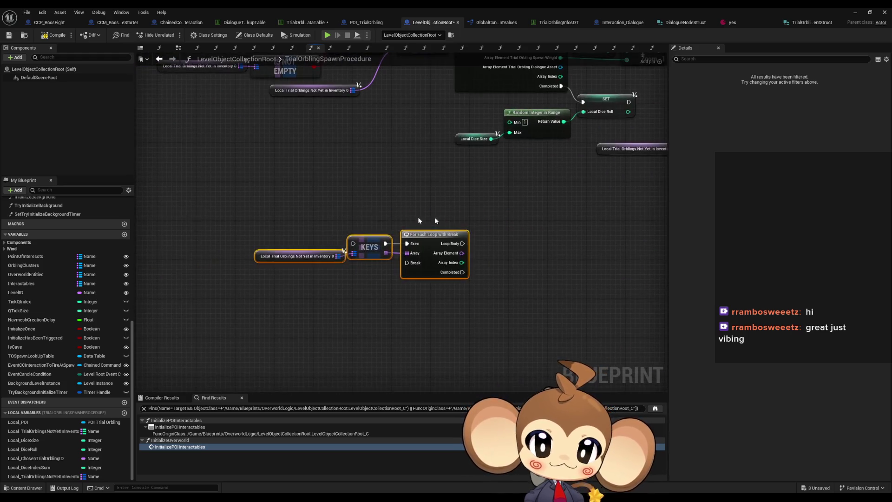
left_click(326, 243)
Step: Paste a copy of the index-sum SET/FIND nodes and run its SET from the loop body
mouse_move(259, 215)
left_mouse_down()
mouse_move(448, 260)
mouse_move(326, 260)
left_mouse_up()
left_click(354, 313)
key("ctrl+v")
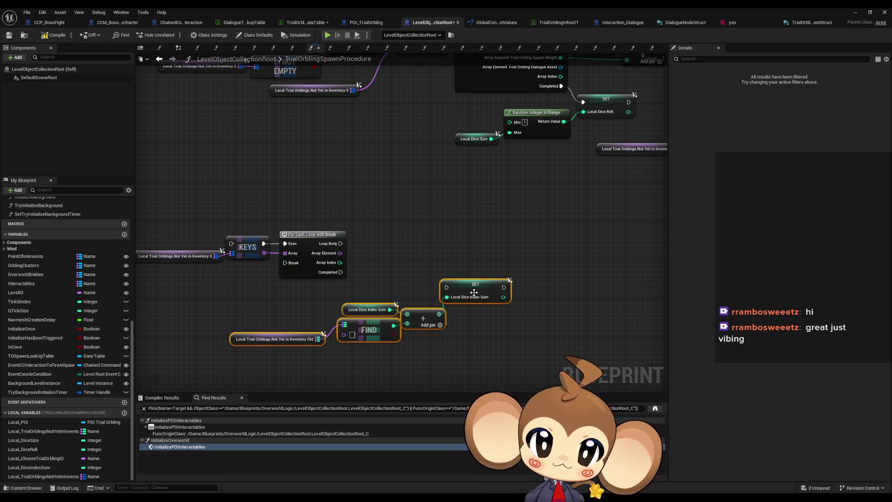
left_click_drag(447, 287, 407, 277)
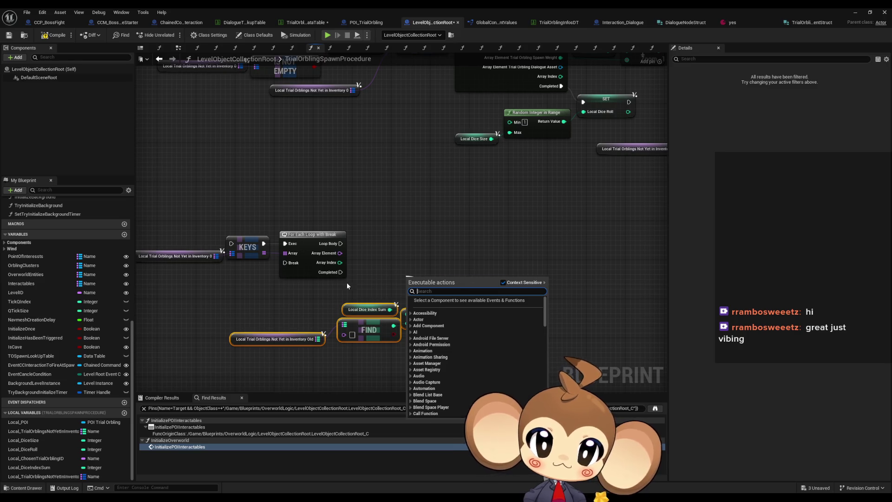
left_click_drag(347, 283, 265, 320)
mouse_move(468, 295)
left_mouse_down()
mouse_move(473, 263)
mouse_move(486, 251)
mouse_move(341, 246)
left_mouse_up()
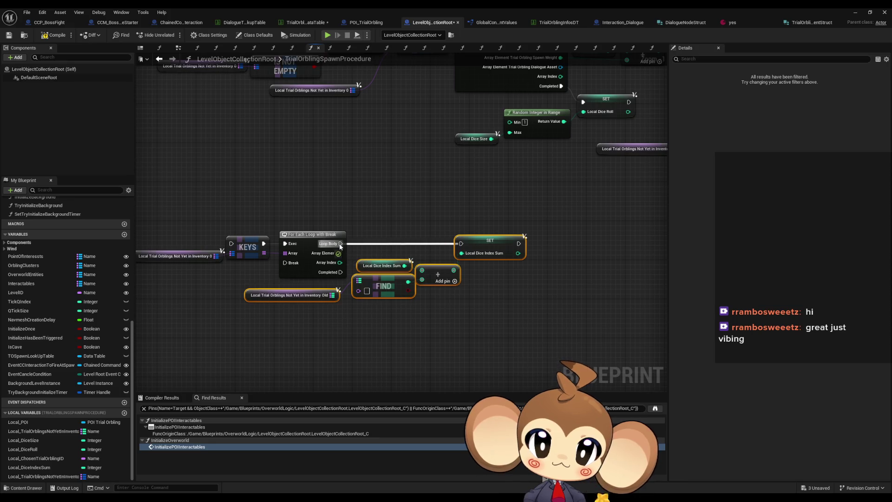
left_click(441, 307)
scroll(324, 279, "down", 2)
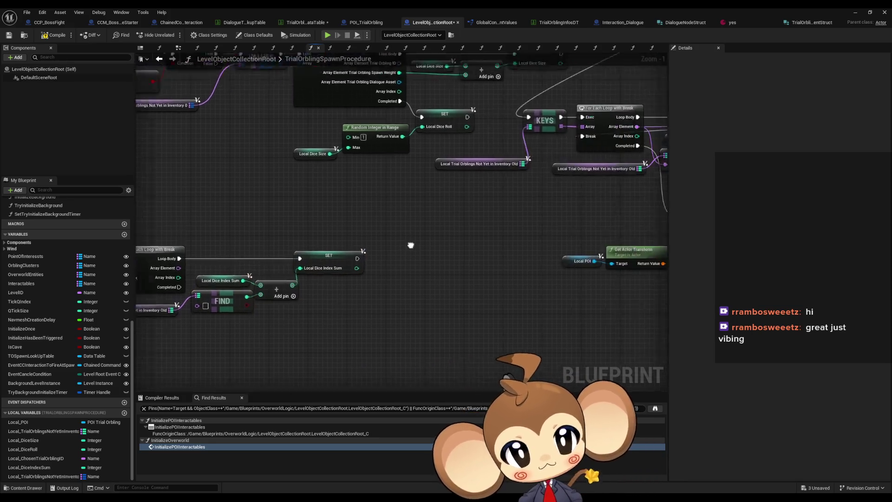
left_click_drag(314, 284, 479, 265)
Step: Feed the loop's Array Element into the pasted FIND node
left_click_drag(284, 275, 299, 306)
scroll(297, 304, "up", 4)
left_click_drag(264, 263, 292, 302)
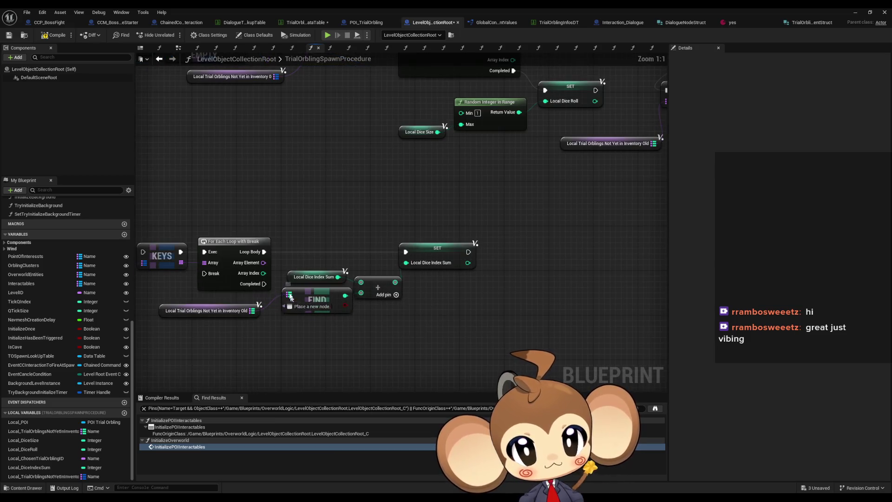
scroll(303, 316, "down", 2)
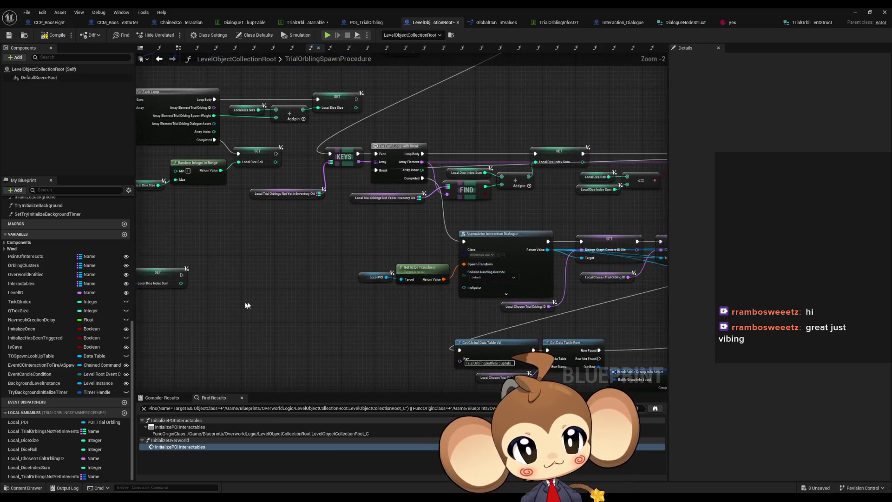
Step: Run a Branch testing Local Dice Roll <= Local Dice Index Sum after the SET
left_click_drag(470, 249, 539, 194)
left_click_drag(333, 292, 408, 257)
mouse_move(407, 260)
left_mouse_down()
mouse_move(334, 252)
mouse_move(301, 302)
left_mouse_up()
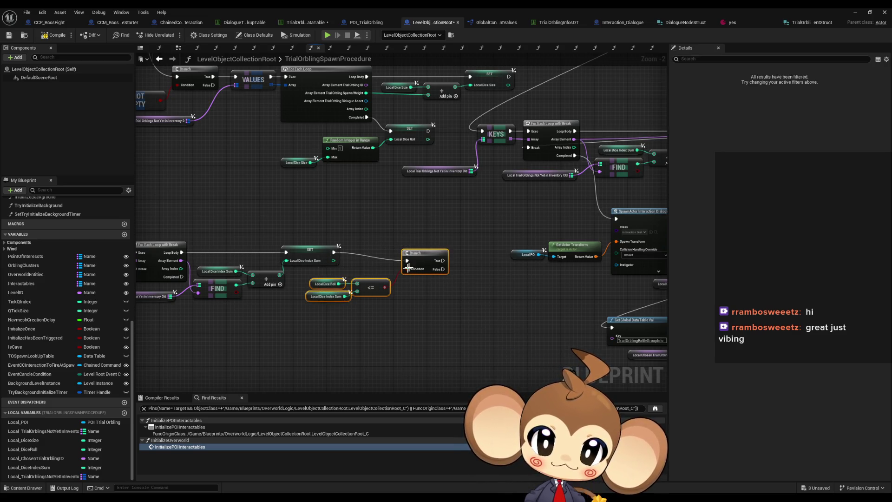
right_click(380, 251)
left_click_drag(426, 256, 405, 252)
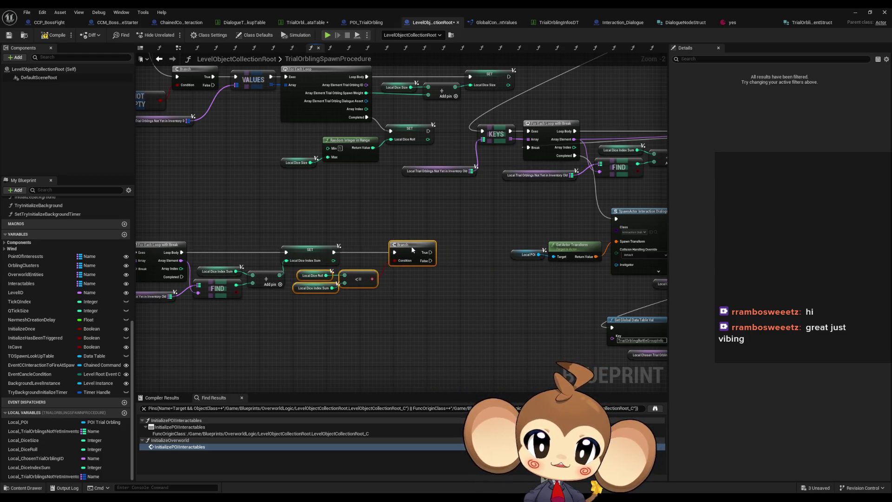
scroll(289, 230, "down", 2)
left_click_drag(228, 218, 489, 257)
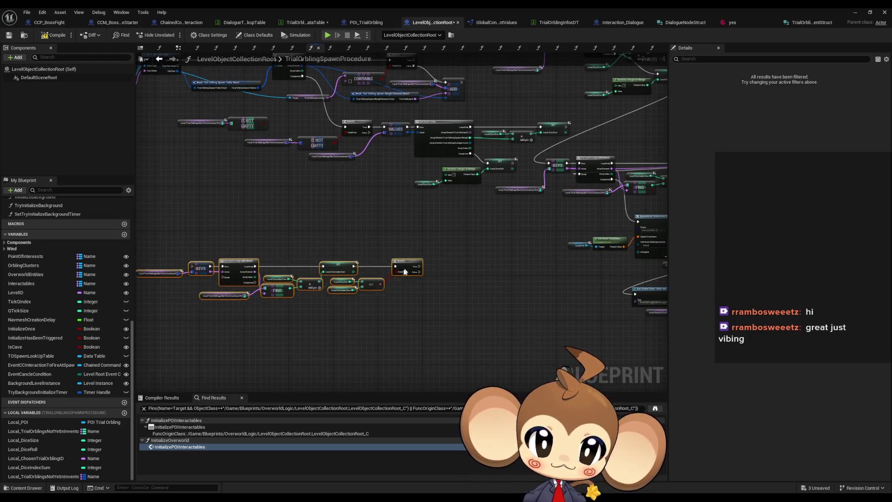
scroll(521, 237, "up", 3)
left_click_drag(548, 217, 524, 204)
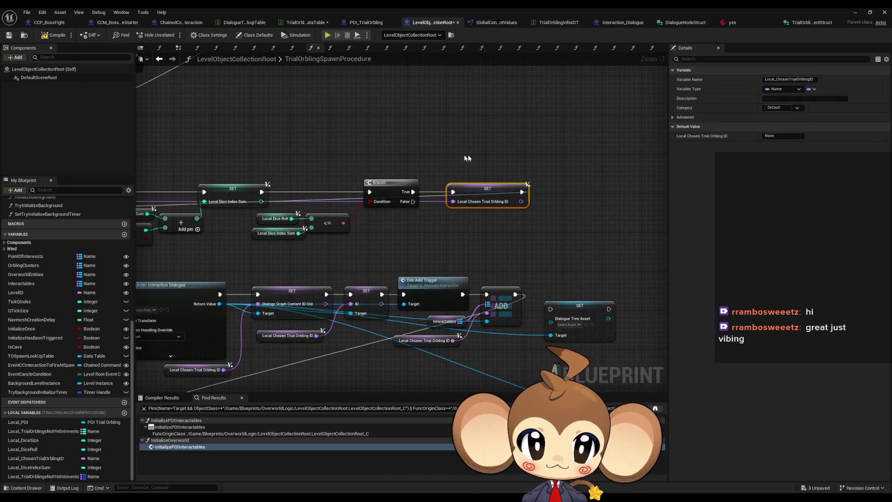
Step: Paste a copy of the KEYS node and wire its output into the breakable loop's array
scroll(517, 210, "down", 2)
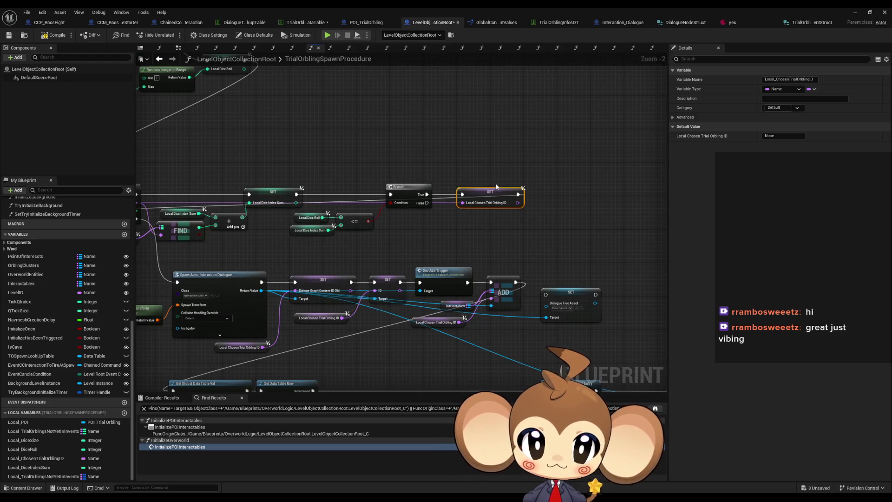
scroll(432, 251, "up", 1)
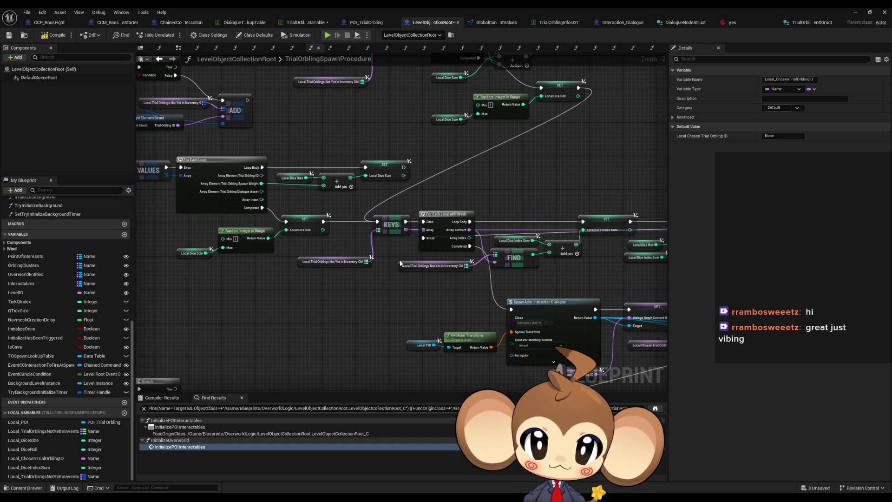
scroll(373, 257, "down", 2)
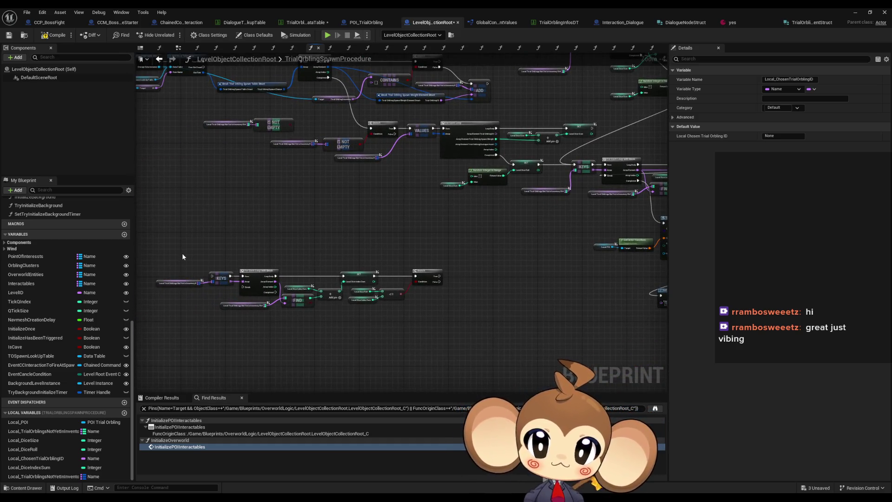
left_click_drag(155, 256, 232, 295)
key("ctrl+v")
scroll(323, 255, "up", 4)
mouse_move(381, 279)
left_mouse_down()
mouse_move(408, 175)
mouse_move(418, 195)
mouse_move(382, 289)
mouse_move(432, 150)
left_mouse_up()
mouse_move(343, 278)
left_mouse_down()
mouse_move(299, 150)
mouse_move(373, 213)
left_mouse_up()
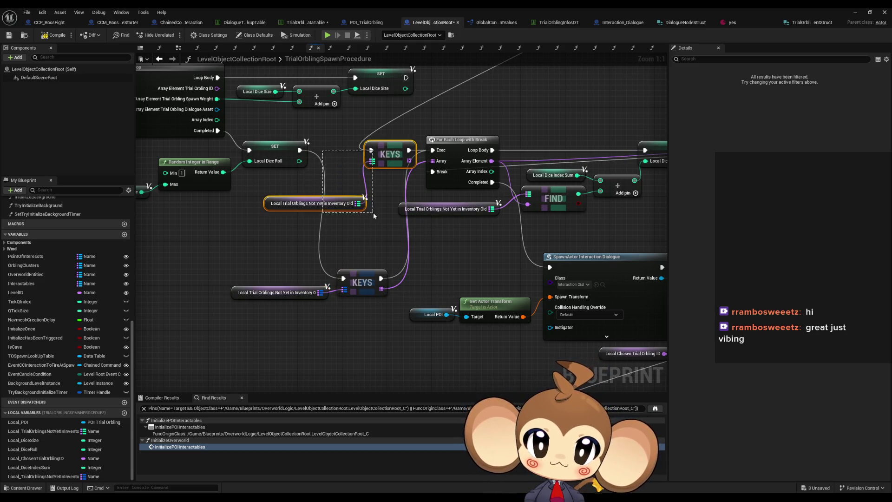
Step: Place the Inventory 0 getter beside the new KEYS node and move the old KEYS aside
mouse_move(328, 325)
left_mouse_down()
mouse_move(534, 267)
mouse_move(653, 168)
mouse_move(639, 145)
mouse_move(470, 314)
mouse_move(470, 250)
left_mouse_up()
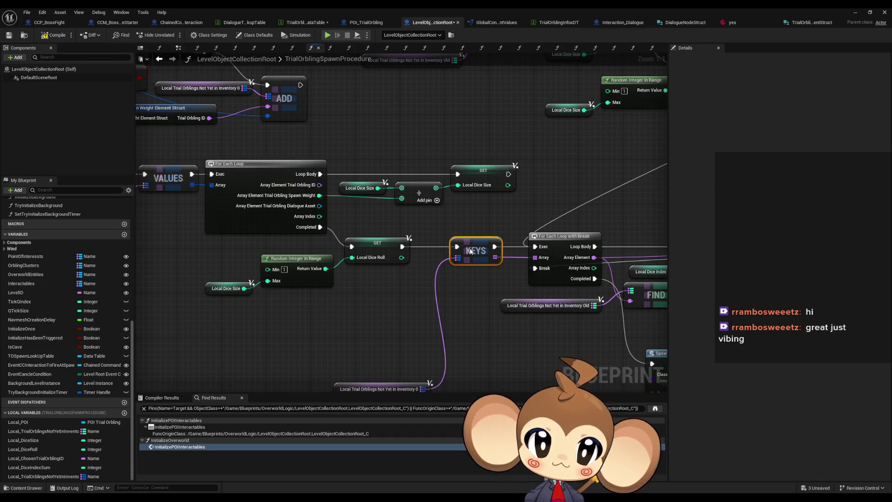
left_click_drag(374, 383, 389, 257)
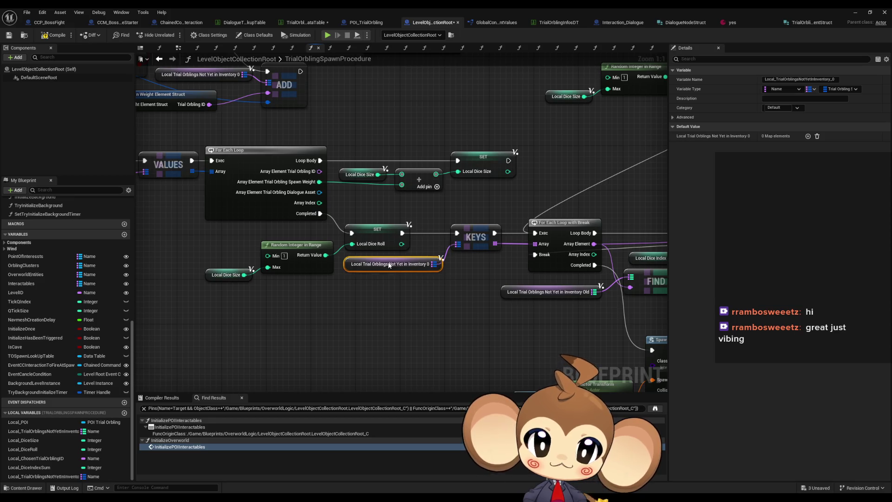
mouse_move(436, 309)
left_mouse_down()
mouse_move(266, 245)
mouse_move(241, 247)
left_mouse_up()
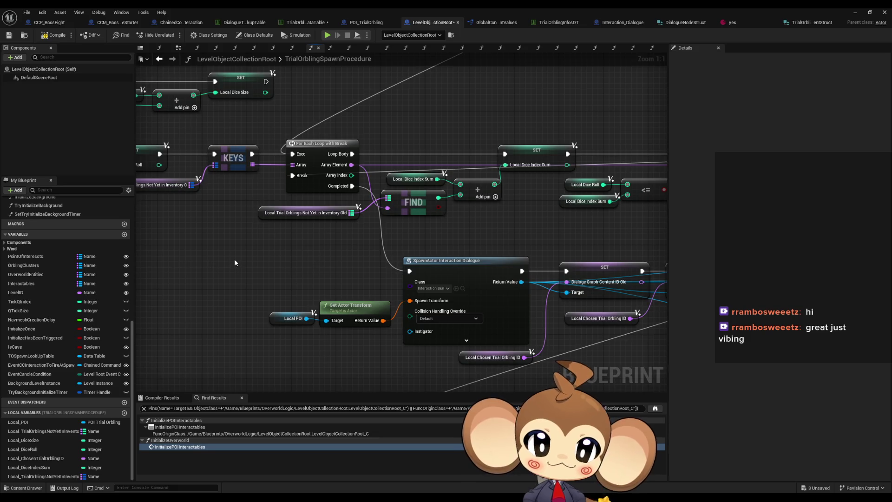
left_click_drag(331, 305, 287, 280)
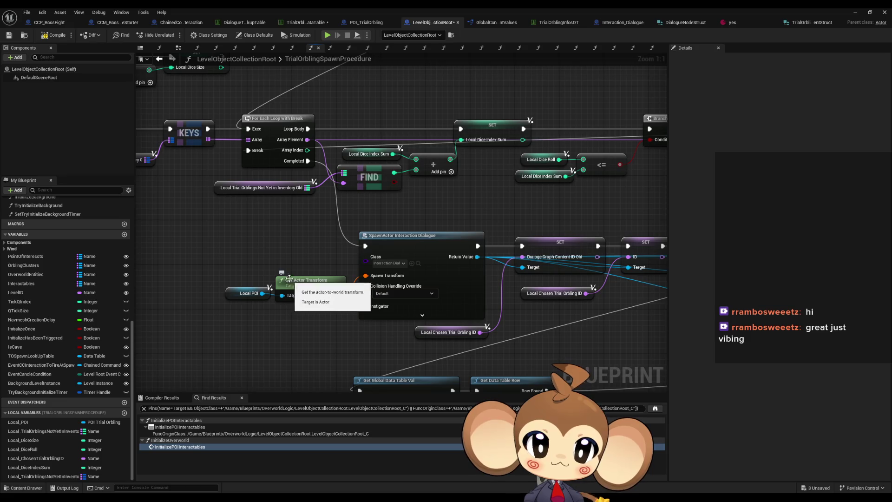
scroll(320, 269, "down", 2)
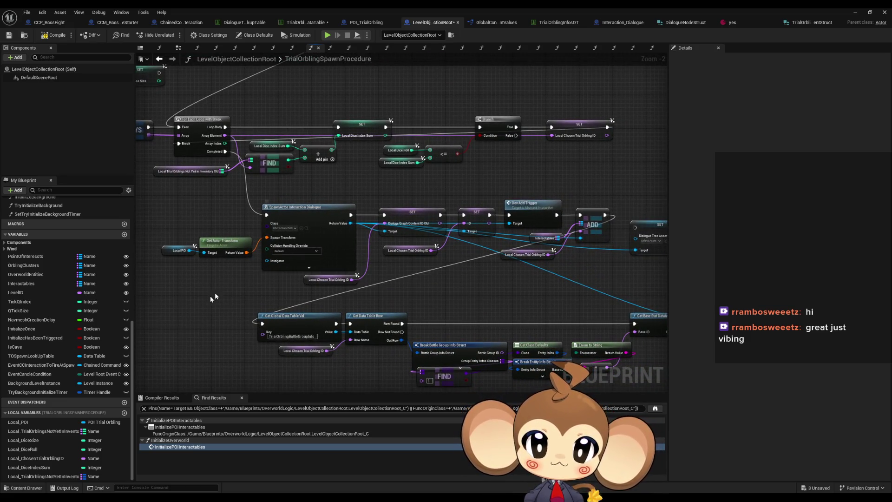
Step: Add a getter for the Not Yet in Inventory 0 map and a FIND node from it
left_click(55, 477)
left_click_drag(54, 477, 452, 279)
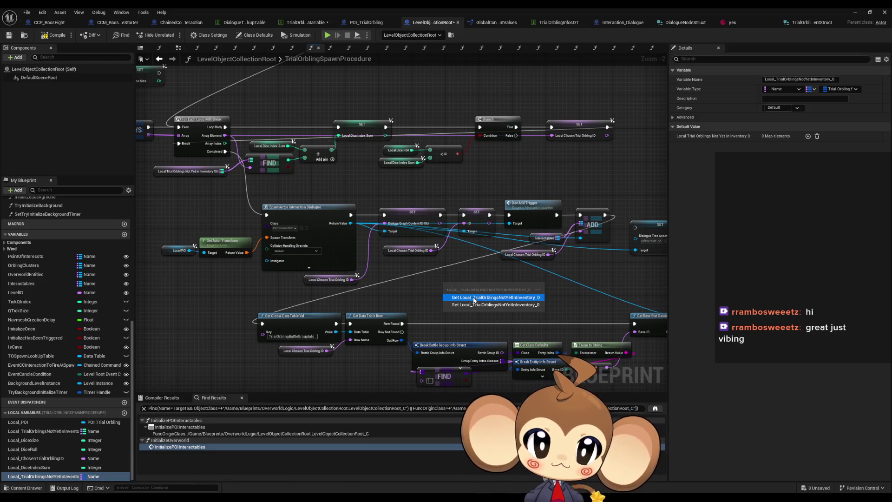
left_click(469, 297)
left_click_drag(508, 284, 549, 288)
type("find")
key("Return")
scroll(556, 275, "up", 2)
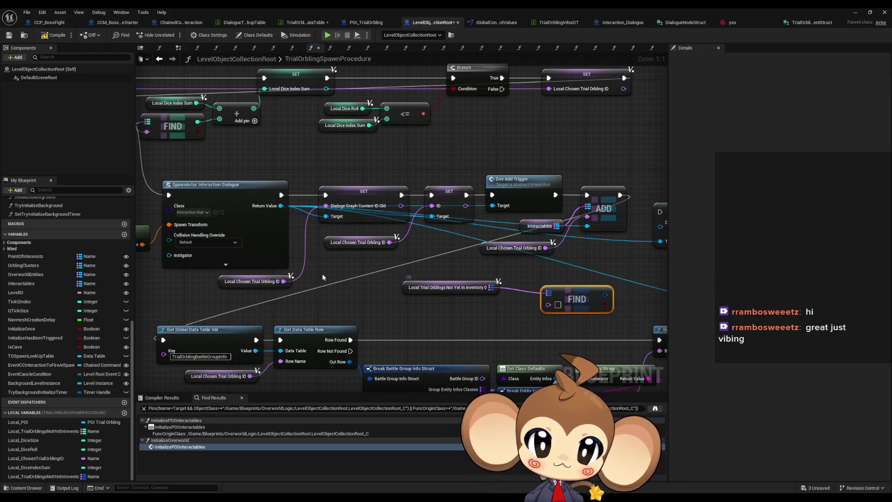
Step: Key FIND with Local Chosen Trial Orbling ID, split its result, and wire Dialogue Asset to Dialogue Tree Asset
left_click(255, 281)
key("ctrl+c")
key("ctrl+v")
left_click_drag(501, 309, 548, 307)
left_click_drag(473, 302, 449, 299)
right_click(449, 299)
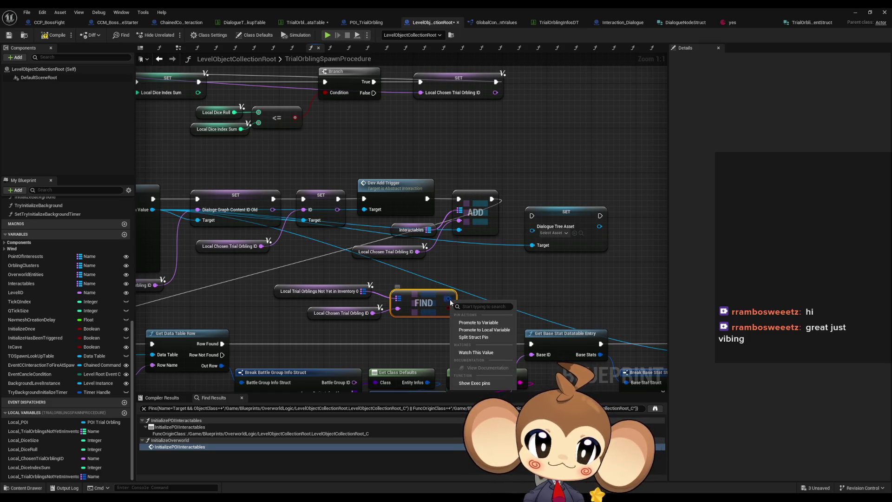
left_click(495, 340)
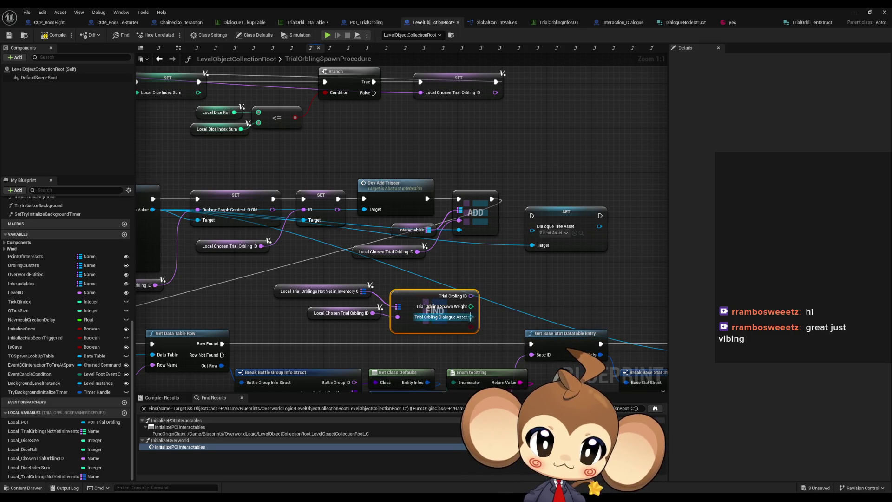
left_click_drag(470, 317, 537, 227)
mouse_move(592, 216)
left_mouse_down()
mouse_move(486, 198)
mouse_move(591, 216)
mouse_move(280, 324)
mouse_move(198, 324)
left_mouse_up()
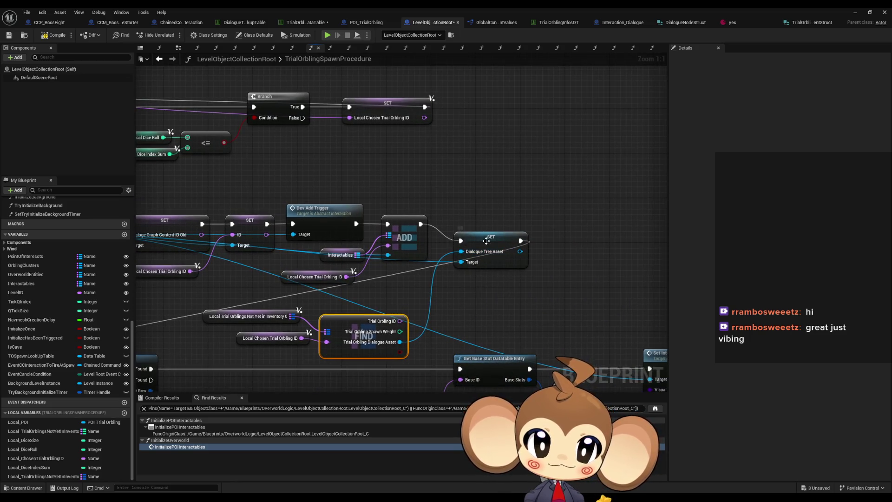
Step: Tidy the Dialogue Tree Asset SET, the FIND node and its two getters
left_click_drag(489, 246, 478, 229)
left_click_drag(335, 320, 327, 314)
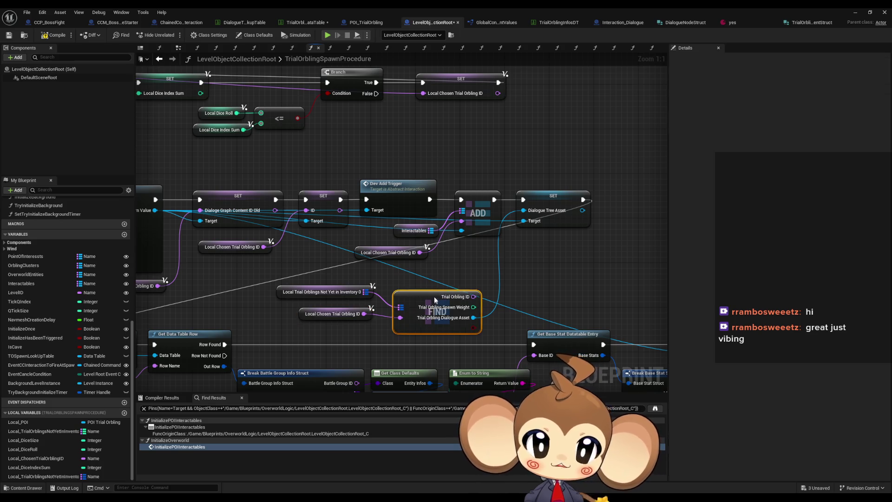
left_click_drag(435, 301, 425, 290)
mouse_move(346, 277)
left_mouse_down()
mouse_move(395, 320)
mouse_move(459, 290)
left_mouse_up()
left_click(593, 258)
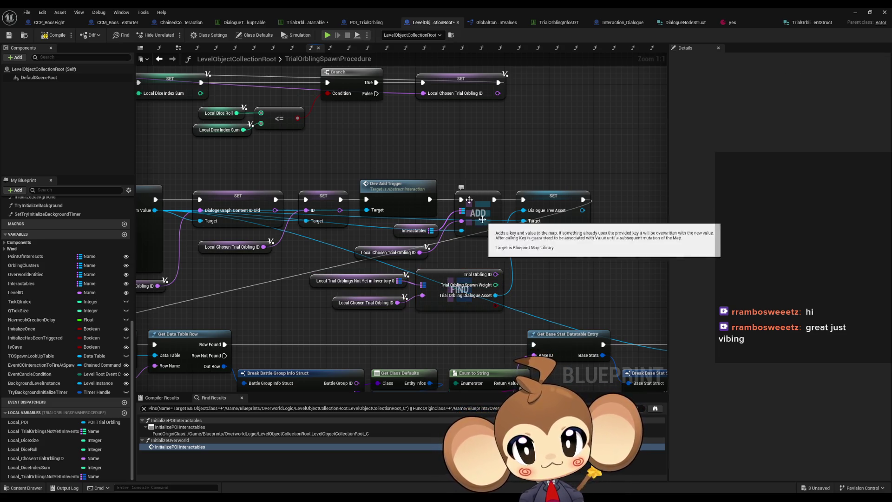
scroll(443, 155, "down", 3)
left_click_drag(444, 154, 476, 151)
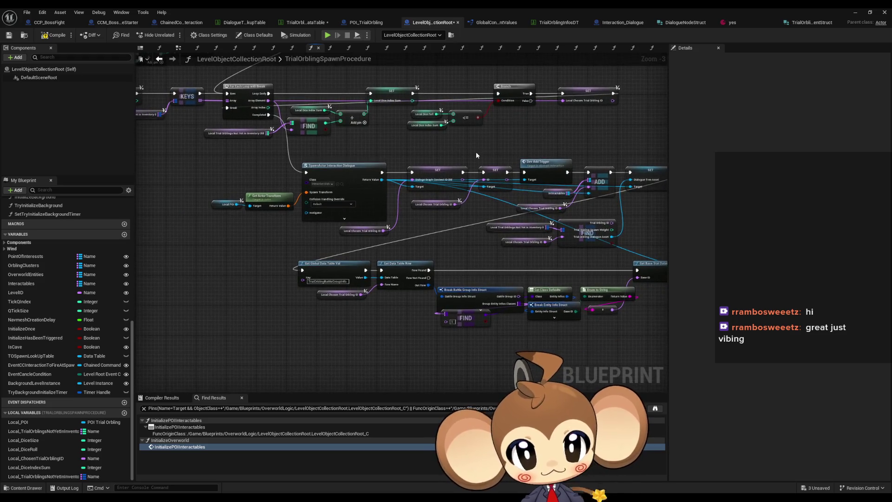
scroll(475, 152, "down", 2)
mouse_move(426, 182)
left_mouse_down()
mouse_move(375, 217)
mouse_move(375, 229)
left_mouse_up()
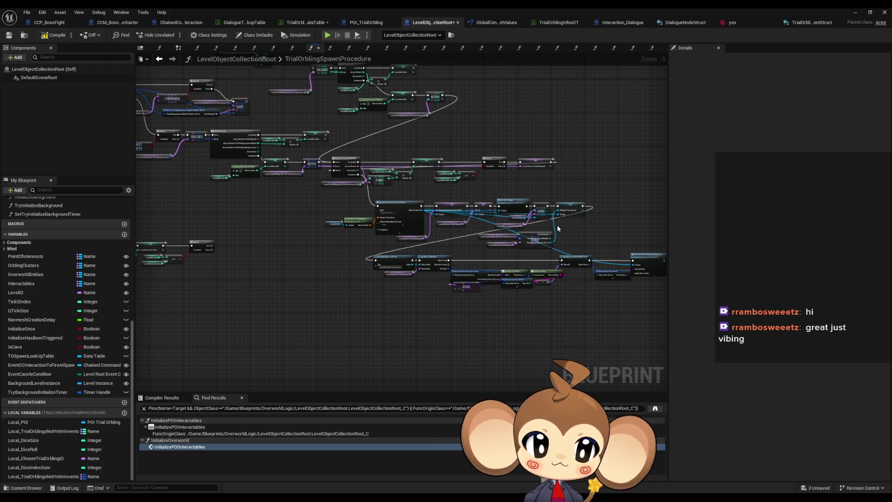
left_click_drag(557, 227, 433, 229)
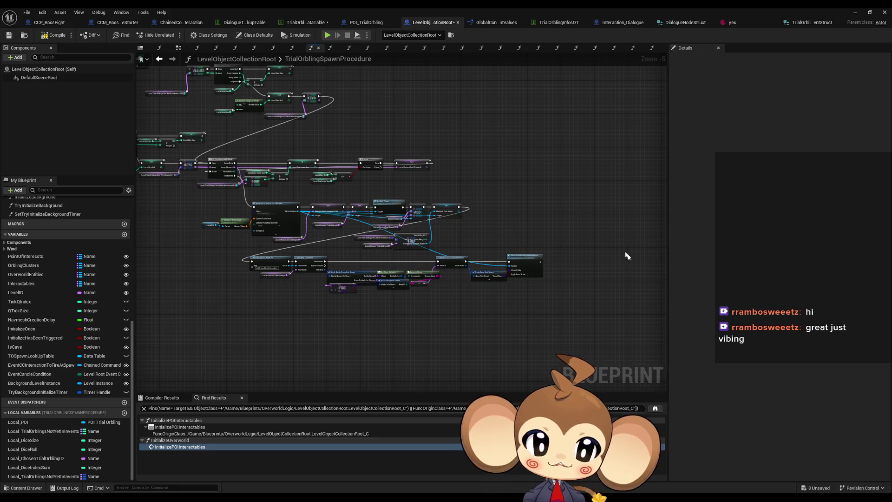
scroll(540, 282, "up", 4)
scroll(530, 280, "up", 1)
left_click_drag(526, 282, 829, 306)
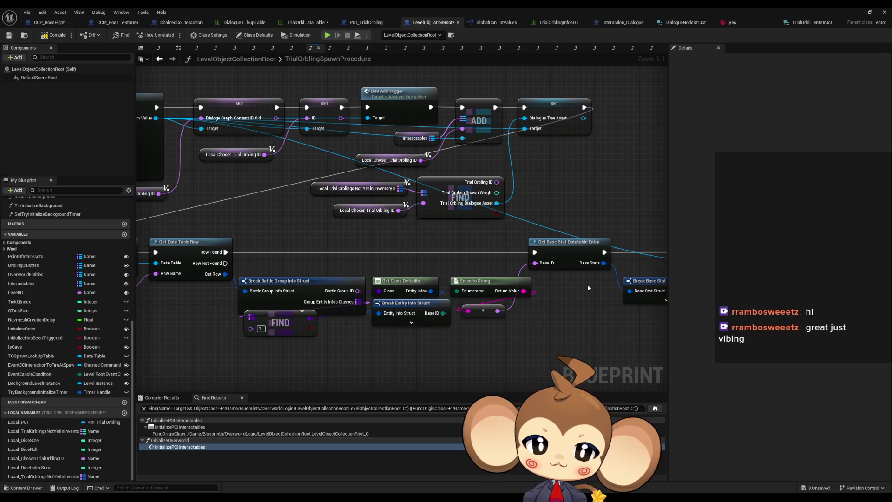
left_click_drag(588, 288, 622, 280)
left_click_drag(369, 318, 372, 329)
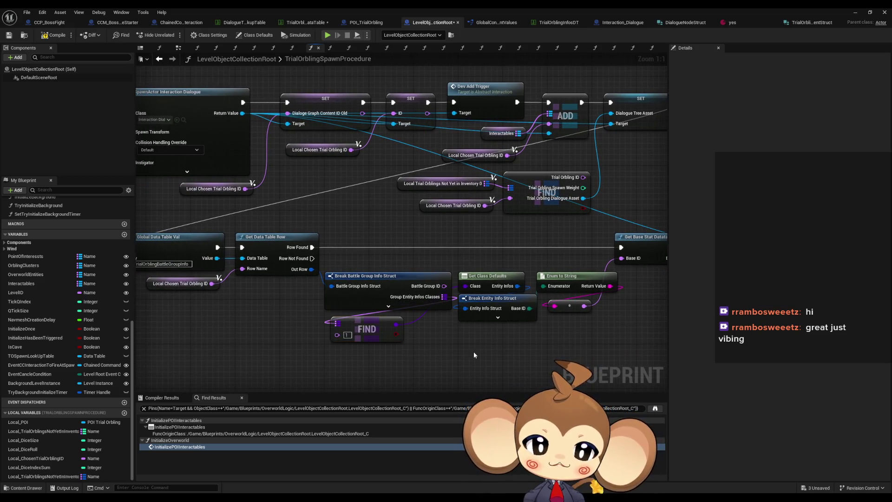
scroll(474, 354, "down", 2)
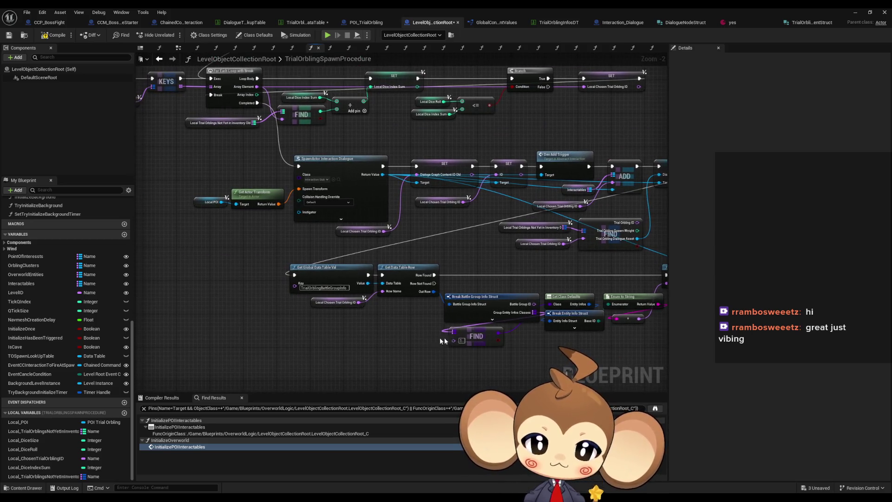
left_click_drag(142, 308, 445, 326)
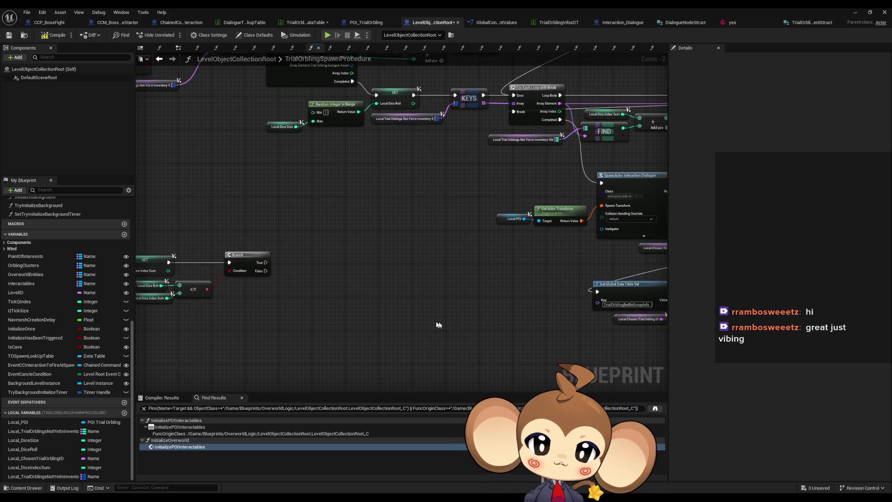
scroll(445, 325, "down", 3)
mouse_move(237, 258)
left_mouse_down()
mouse_move(462, 325)
mouse_move(405, 271)
left_mouse_up()
scroll(405, 271, "up", 3)
left_click_drag(328, 281, 338, 421)
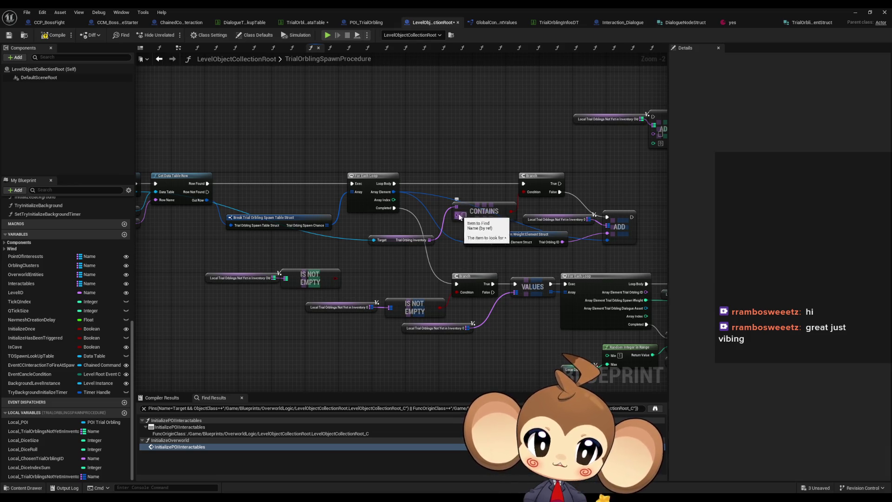
mouse_move(459, 214)
left_mouse_down()
mouse_move(634, 228)
mouse_move(489, 212)
left_mouse_up()
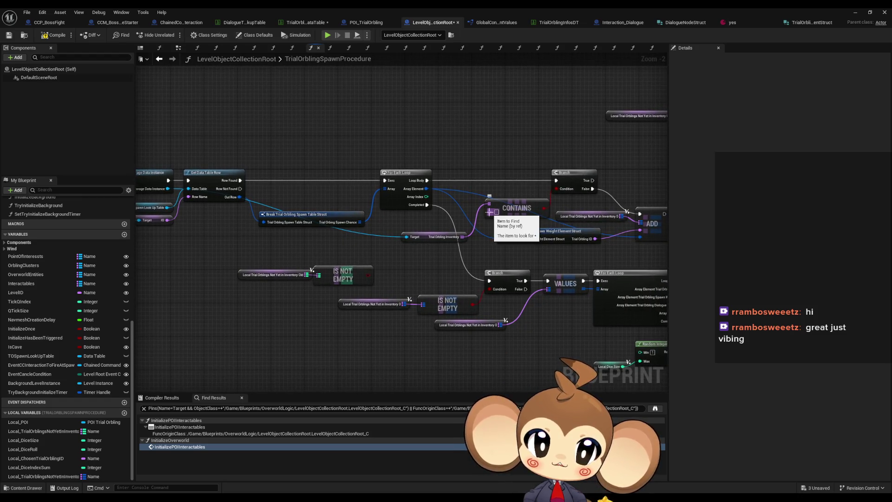
scroll(479, 231, "up", 2)
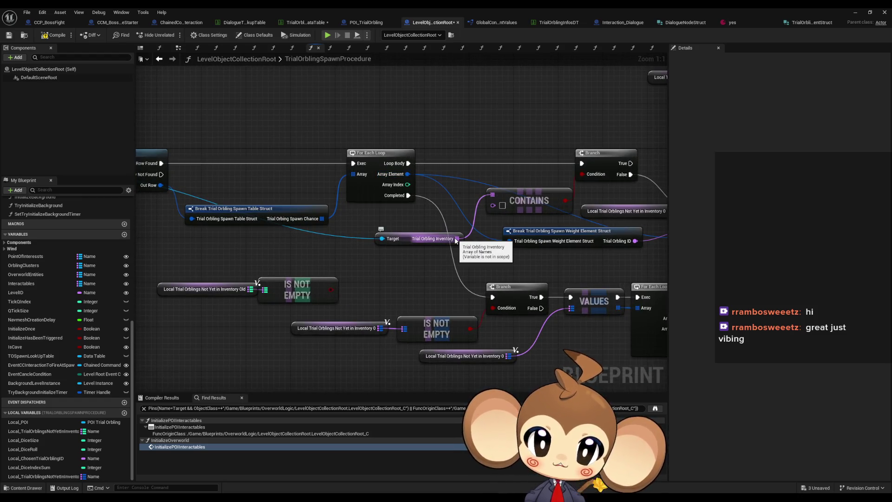
left_click_drag(416, 196, 297, 215)
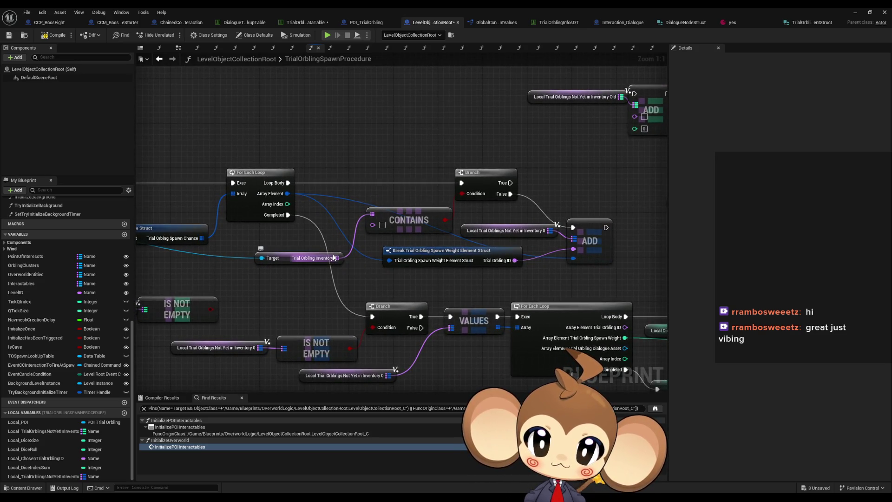
left_click_drag(333, 256, 451, 254)
left_click_drag(521, 268, 378, 232)
left_click(462, 268)
left_click_drag(462, 268, 376, 284)
mouse_move(353, 212)
left_mouse_down()
mouse_move(509, 254)
mouse_move(638, 254)
left_mouse_up()
left_click_drag(509, 256, 261, 277)
left_click(385, 247)
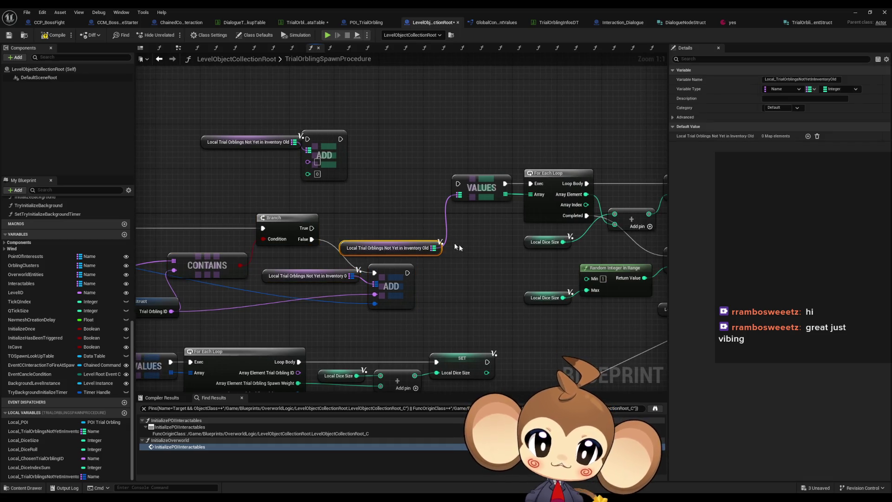
mouse_move(389, 247)
left_mouse_down()
mouse_move(387, 207)
mouse_move(500, 271)
mouse_move(623, 324)
mouse_move(653, 326)
left_mouse_up()
scroll(384, 211, "down", 2)
mouse_move(556, 316)
left_mouse_down()
mouse_move(530, 195)
mouse_move(525, 265)
left_mouse_up()
key("Delete")
left_click_drag(306, 197, 508, 241)
left_click_drag(342, 143, 511, 219)
key("Delete")
mouse_move(454, 287)
left_mouse_down()
mouse_move(457, 294)
mouse_move(487, 245)
left_mouse_up()
left_click_drag(424, 253, 432, 253)
mouse_move(328, 279)
left_mouse_down()
mouse_move(374, 257)
mouse_move(385, 279)
mouse_move(381, 271)
left_mouse_up()
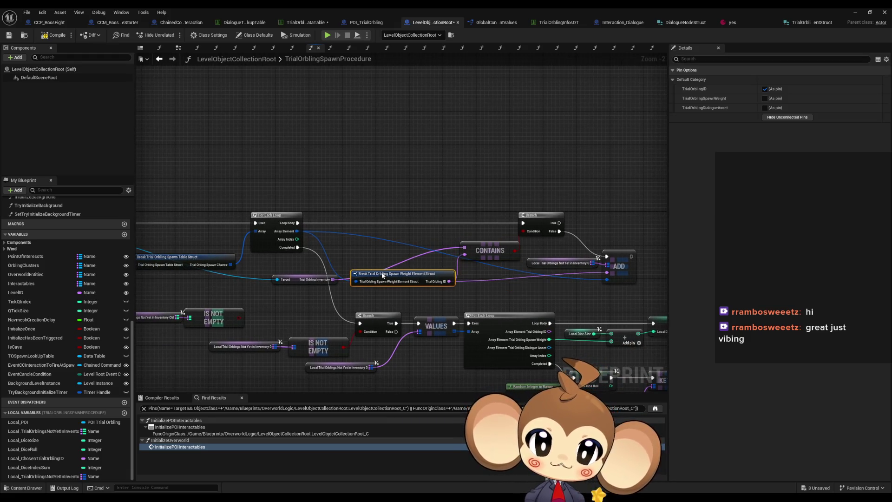
left_click_drag(300, 282, 283, 266)
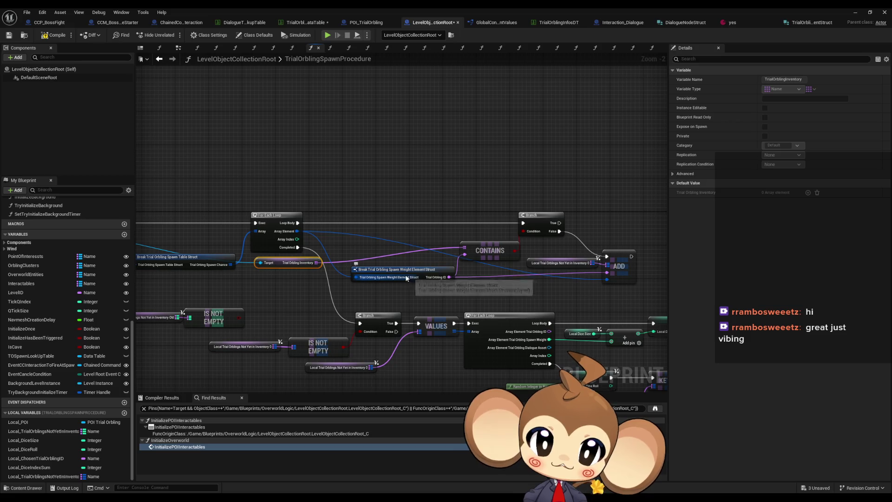
left_click(419, 238)
left_click_drag(442, 290, 601, 237)
mouse_move(263, 242)
left_mouse_down()
mouse_move(454, 259)
mouse_move(439, 238)
left_mouse_up()
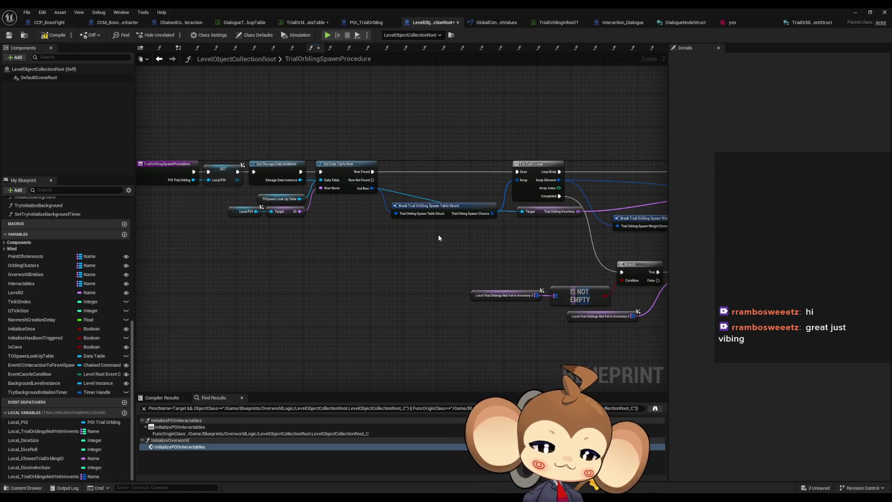
left_click_drag(524, 257, 300, 240)
left_click_drag(440, 242, 264, 231)
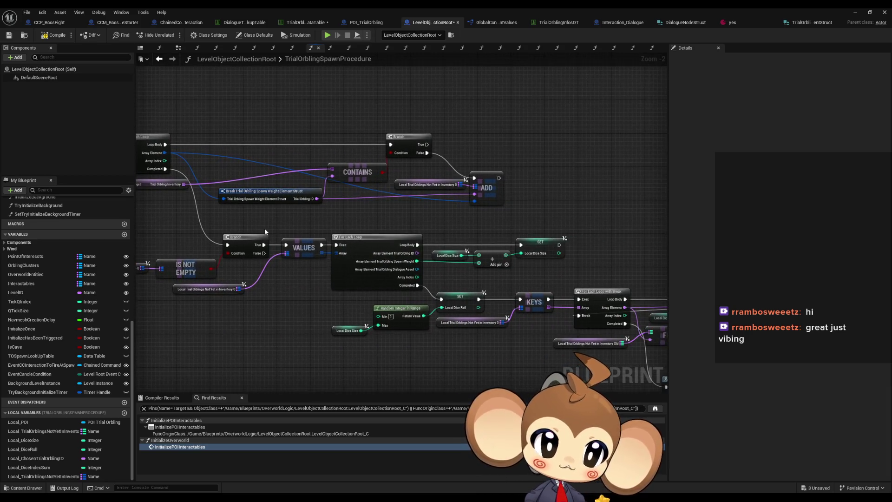
scroll(444, 266, "up", 2)
left_click_drag(445, 267, 380, 271)
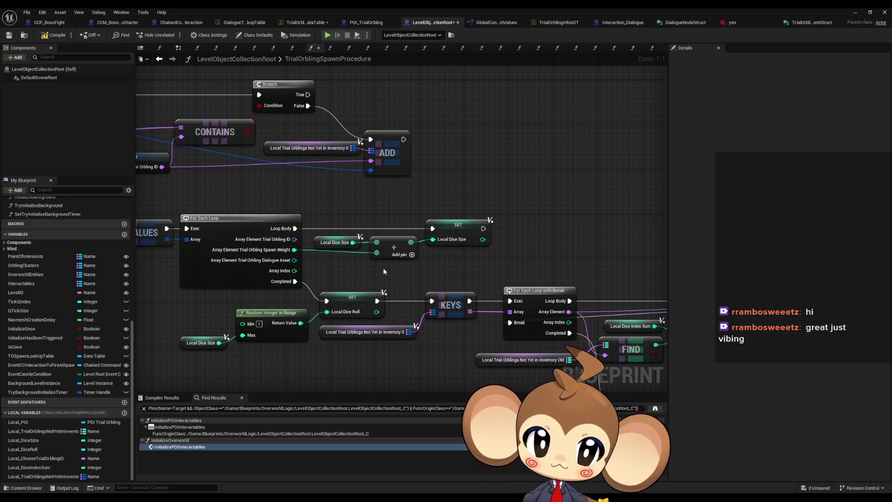
scroll(380, 271, "down", 4)
scroll(320, 205, "up", 3)
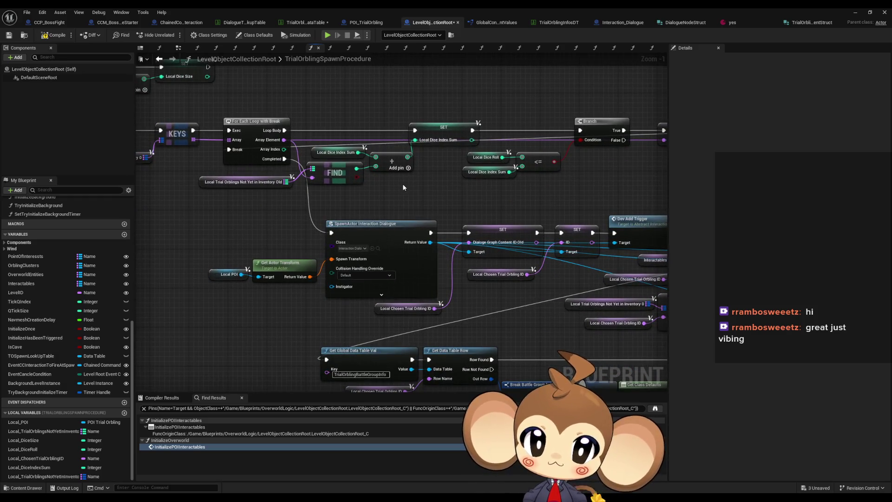
left_click_drag(403, 184, 280, 154)
left_click_drag(408, 173, 337, 162)
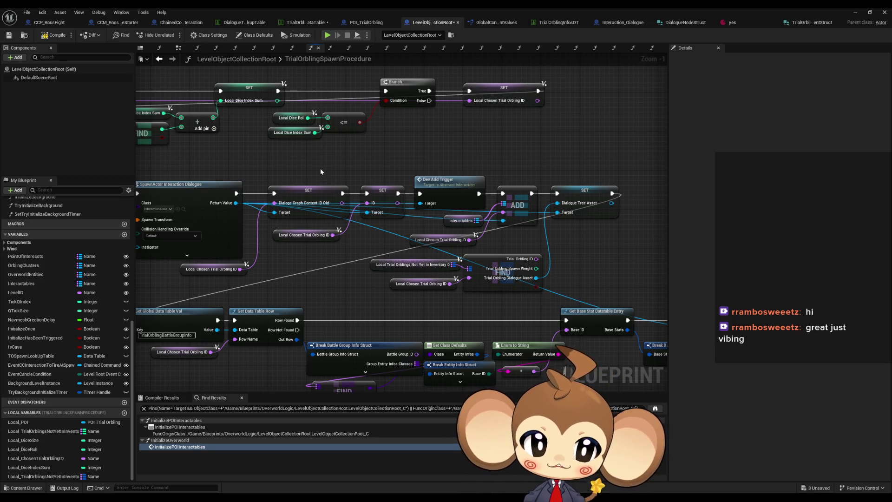
mouse_move(319, 171)
left_mouse_down()
mouse_move(337, 143)
mouse_move(363, 183)
mouse_move(425, 213)
left_mouse_up()
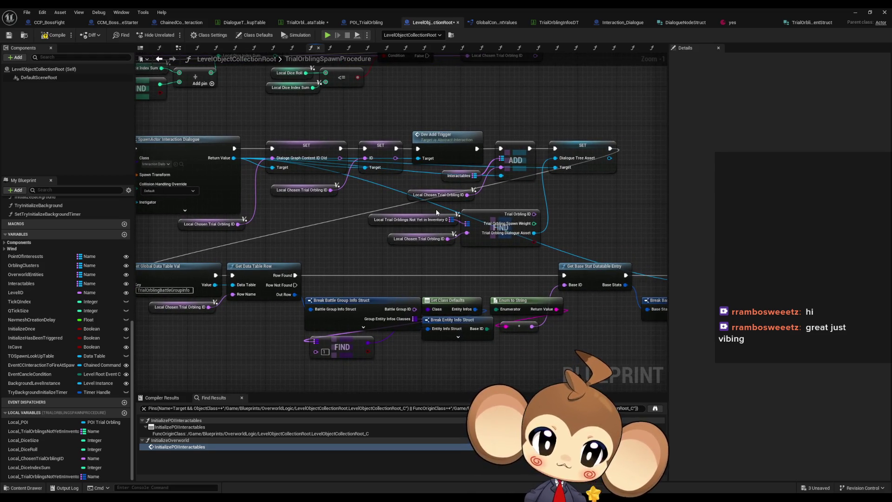
mouse_move(267, 336)
left_mouse_down()
mouse_move(379, 376)
mouse_move(390, 339)
left_mouse_up()
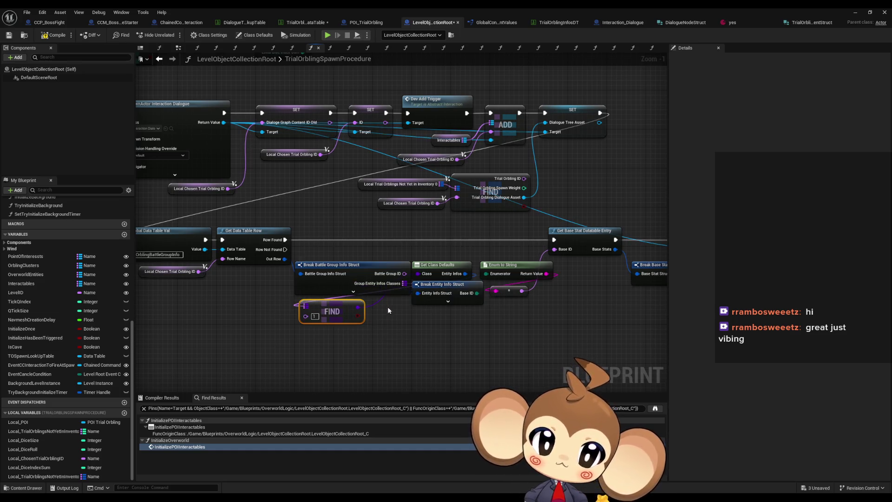
mouse_move(314, 316)
left_mouse_down()
mouse_move(259, 308)
mouse_move(267, 308)
left_mouse_up()
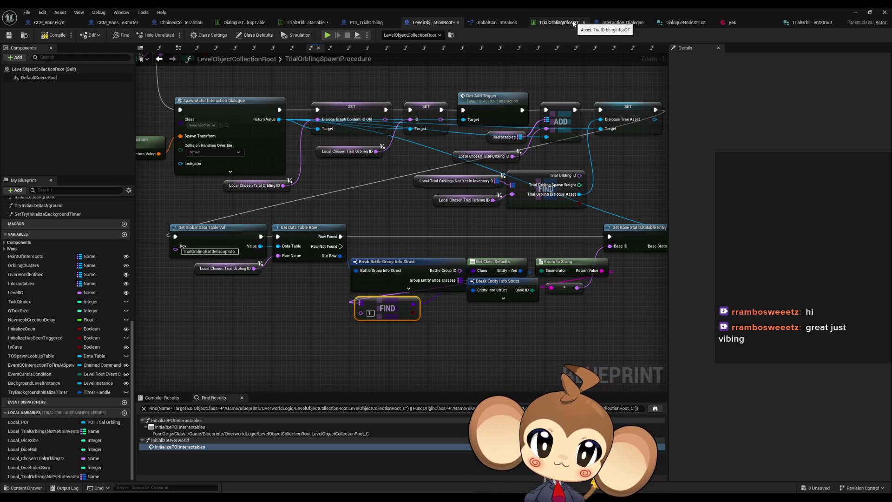
left_click(574, 24)
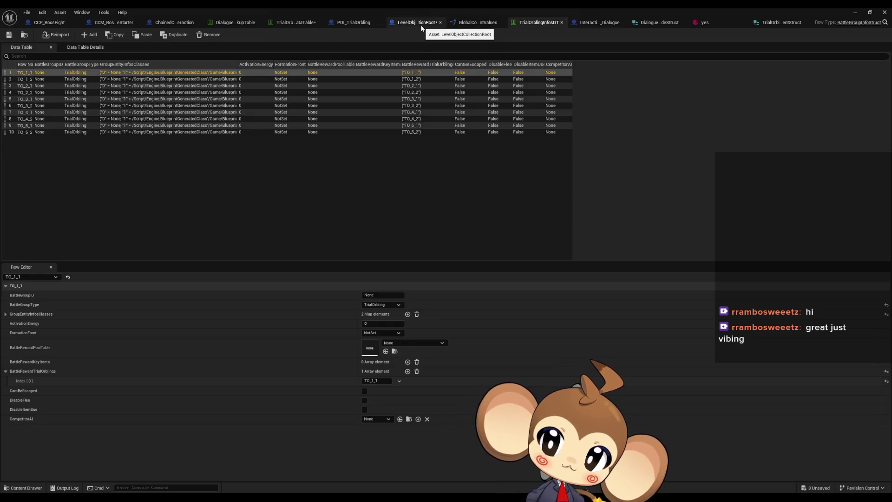
left_click(421, 25)
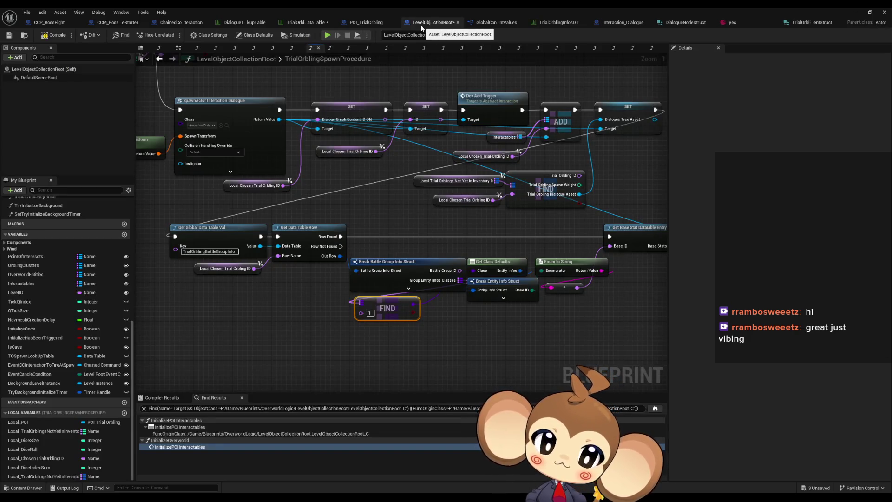
left_click(556, 23)
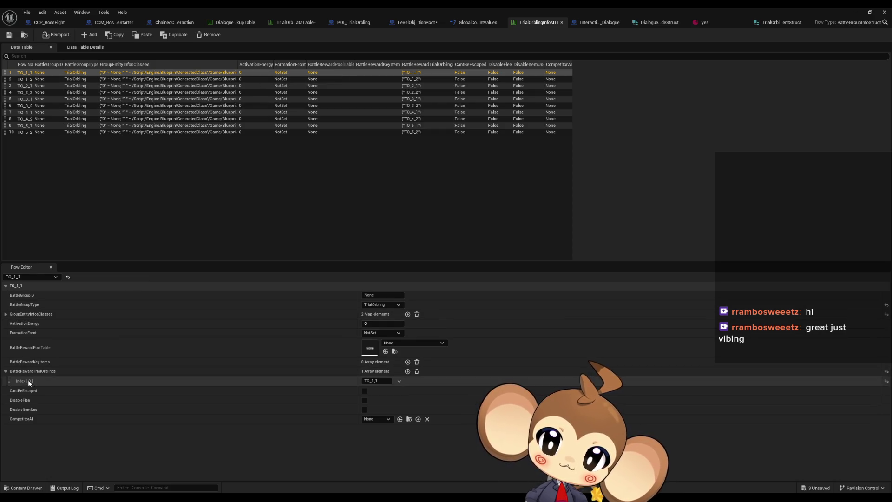
left_click(6, 371)
left_click(6, 371)
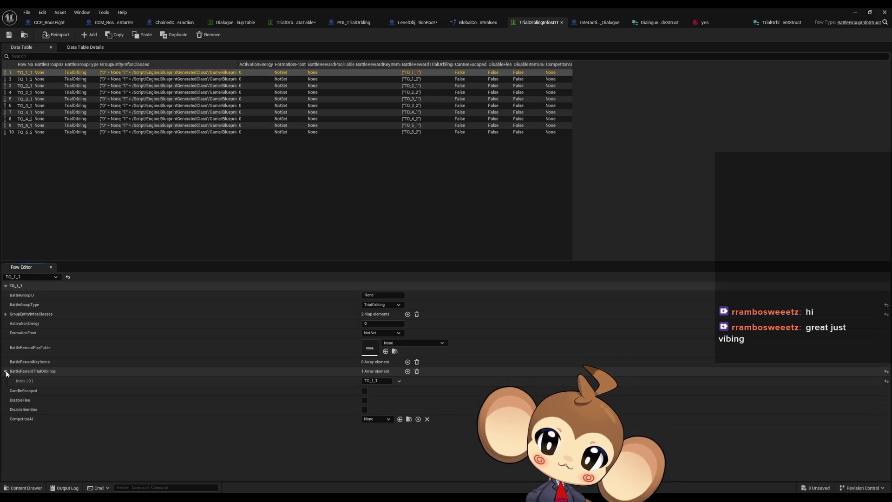
left_click(5, 314)
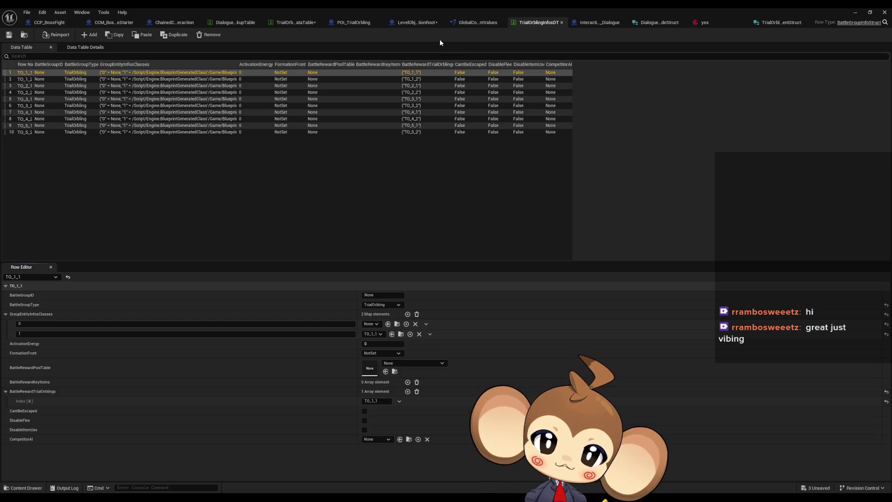
left_click(422, 25)
left_click_drag(418, 229, 305, 208)
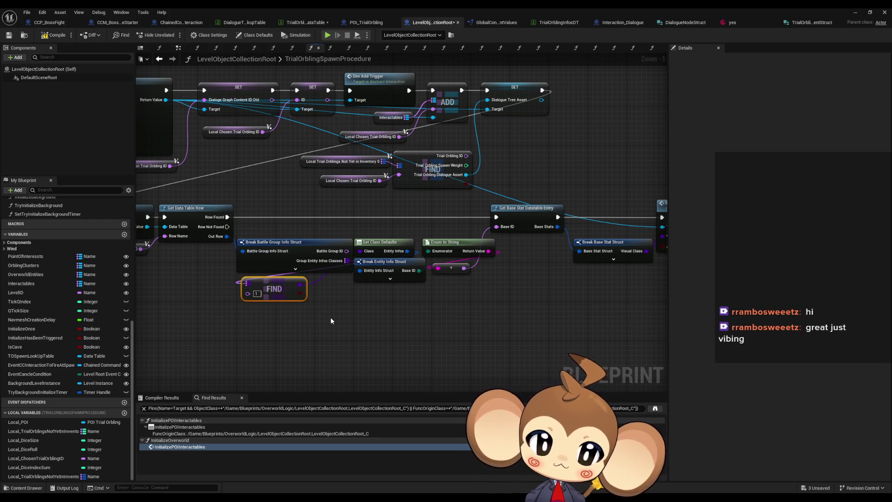
left_click_drag(414, 302, 340, 316)
left_click(452, 232)
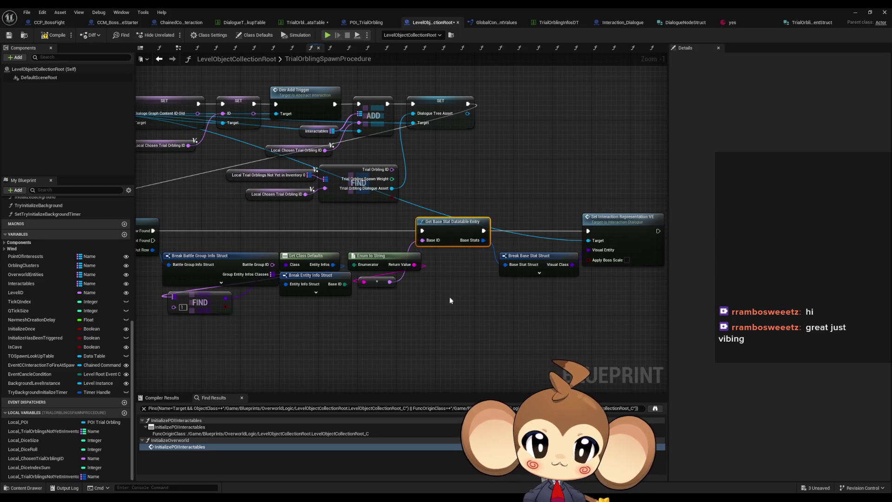
mouse_move(423, 300)
left_mouse_down()
mouse_move(338, 299)
mouse_move(476, 303)
left_mouse_up()
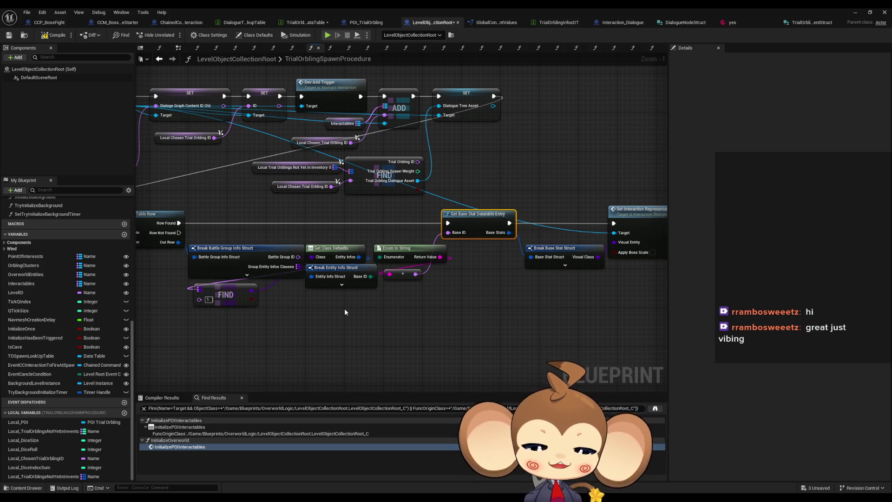
left_click_drag(359, 310, 471, 325)
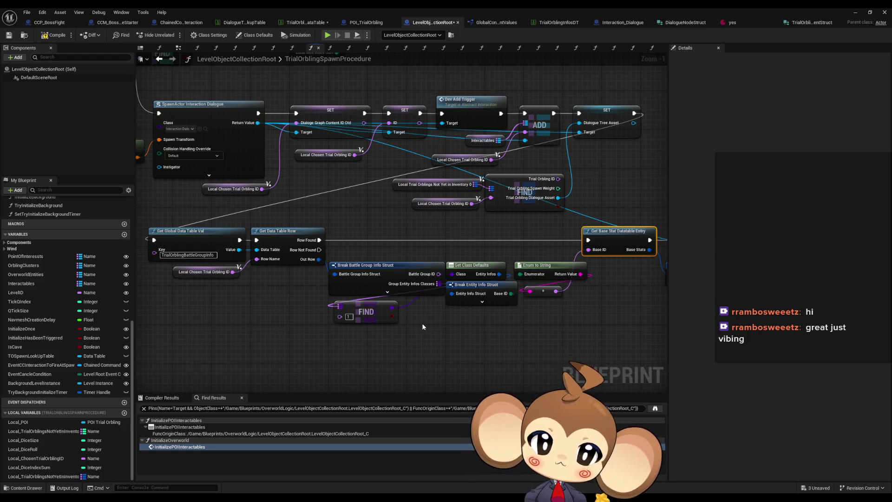
left_click_drag(421, 323, 400, 335)
left_click_drag(327, 298, 499, 308)
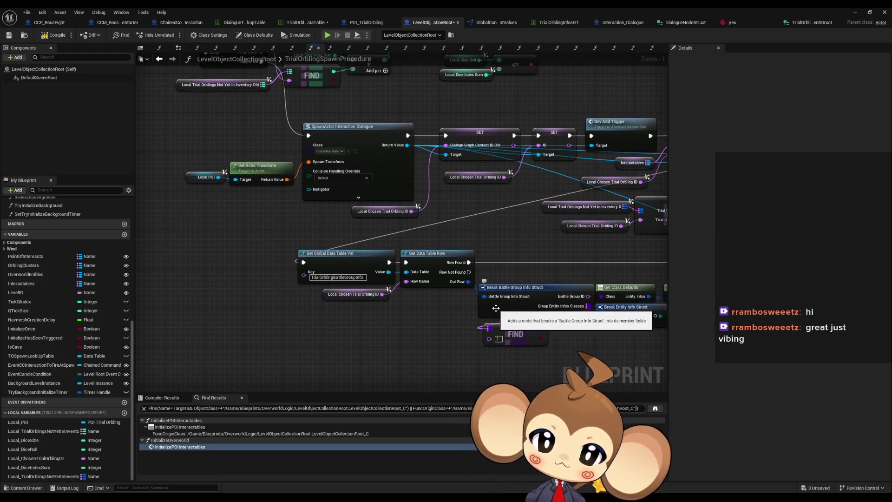
left_click_drag(493, 309, 354, 313)
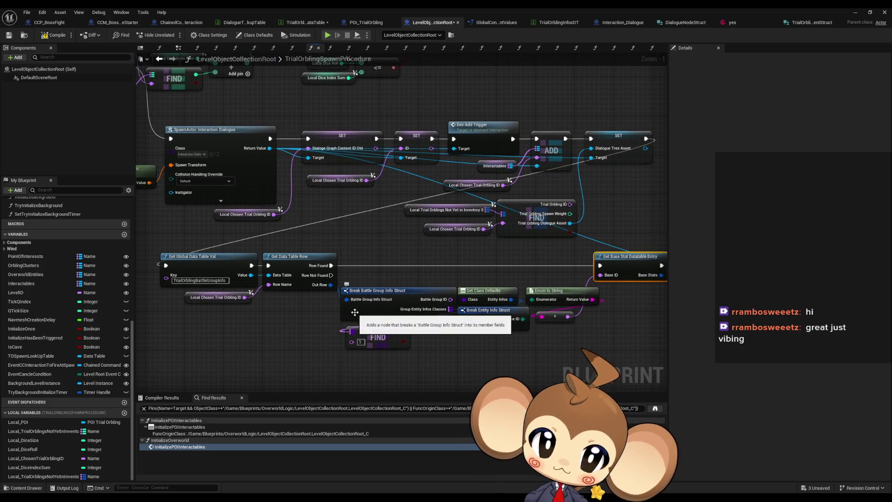
left_click_drag(411, 233, 375, 302)
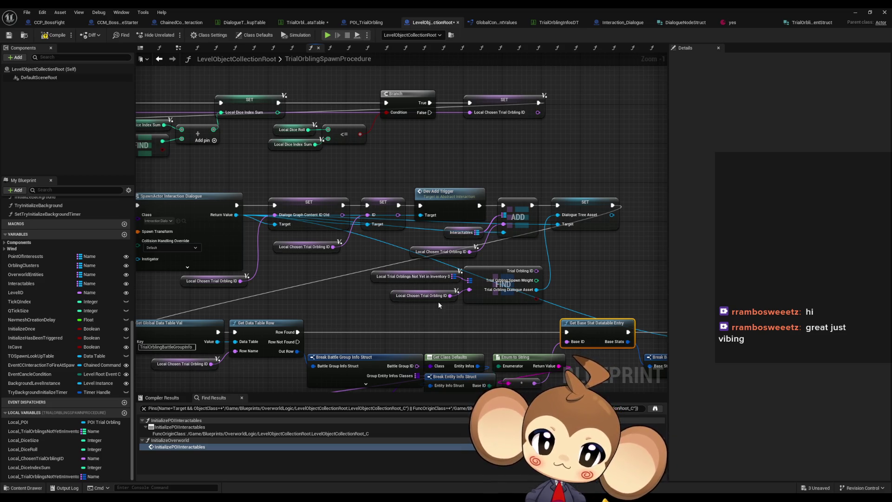
scroll(427, 295, "down", 3)
mouse_move(426, 295)
left_mouse_down()
mouse_move(295, 221)
mouse_move(434, 308)
left_mouse_up()
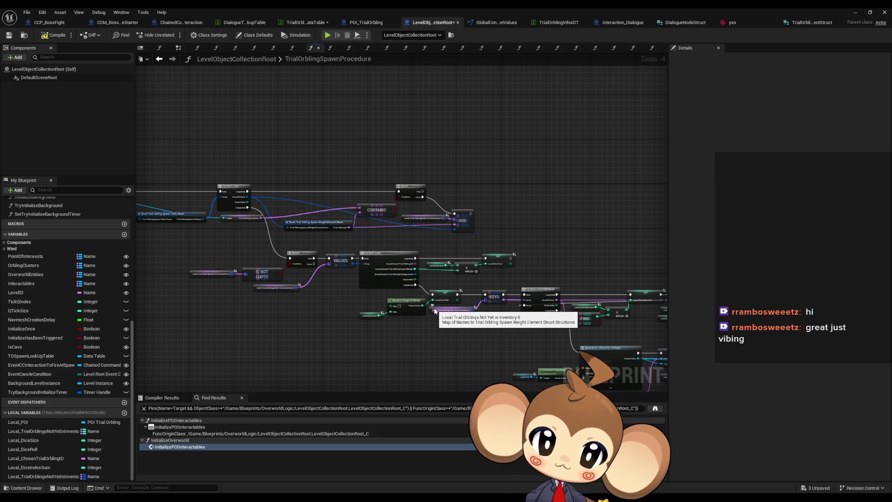
left_click_drag(535, 324, 401, 286)
scroll(335, 258, "up", 1)
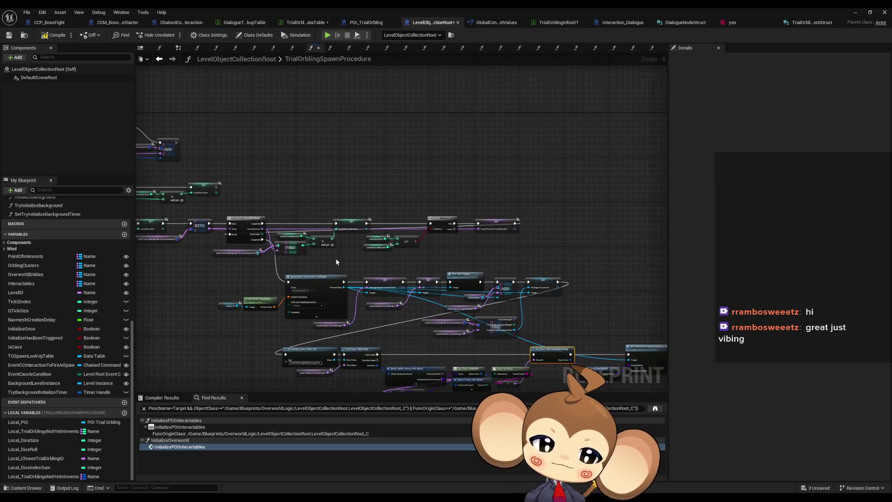
scroll(422, 264, "up", 1)
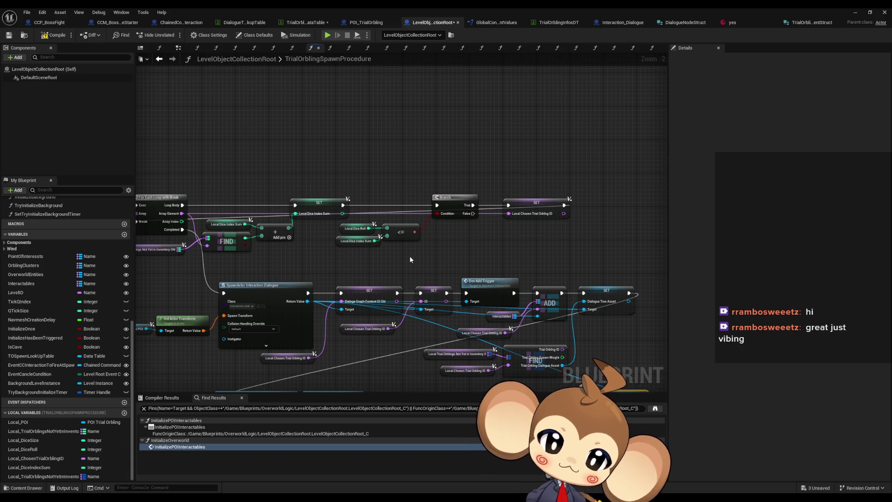
left_click_drag(410, 259, 553, 258)
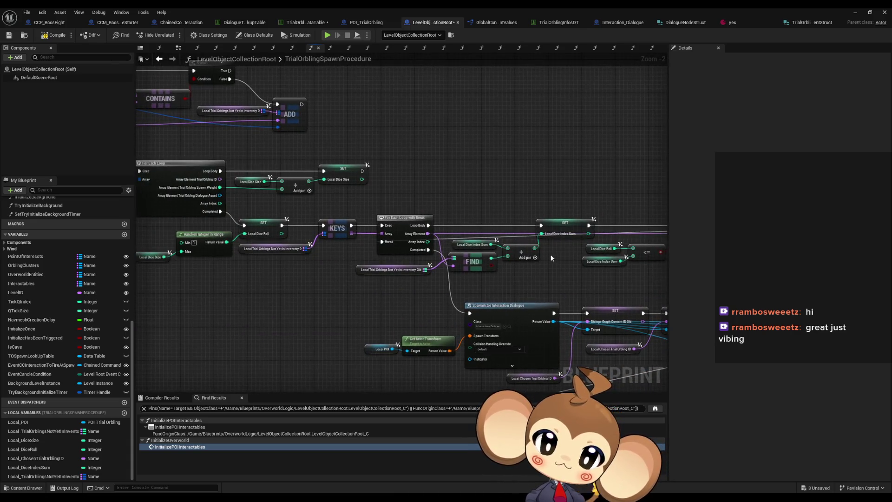
left_click_drag(345, 230, 459, 247)
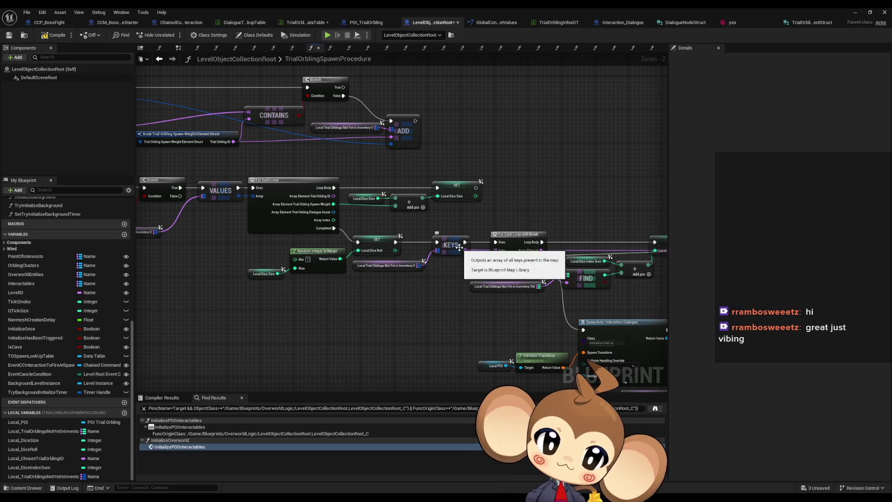
left_click_drag(473, 312, 304, 271)
mouse_move(518, 270)
left_mouse_down()
mouse_move(328, 254)
mouse_move(478, 258)
left_mouse_up()
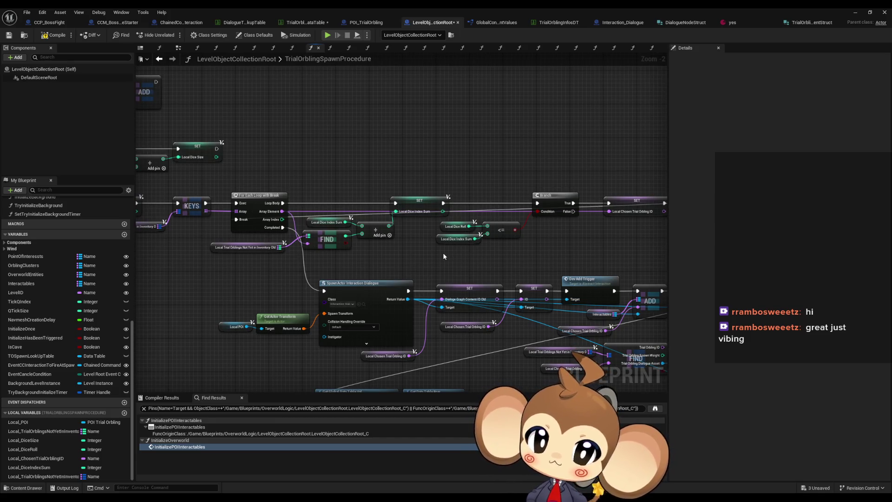
left_click_drag(441, 256, 482, 268)
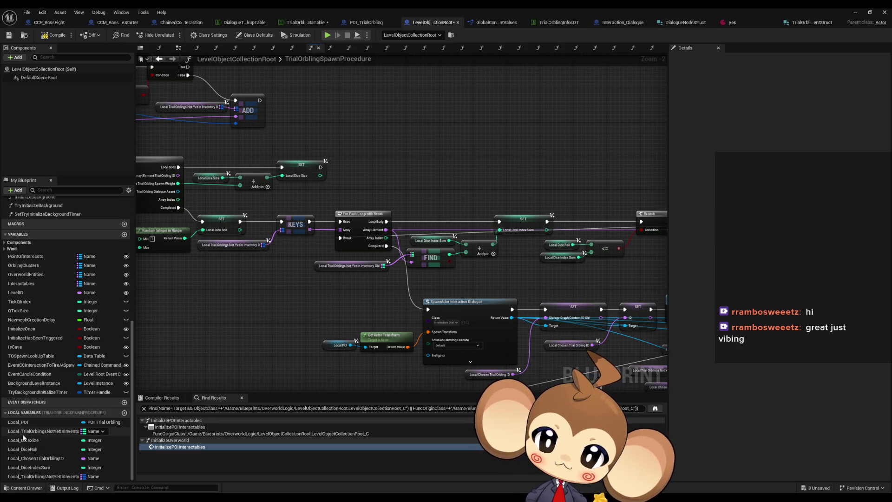
Step: Delete the original local map variable and rename the _0 copy to TrialOrblingsNotYetInInventory
left_click(62, 432)
key("Delete")
left_click(64, 476)
key("F2")
type("TrialOrblingsNotYetInInventory")
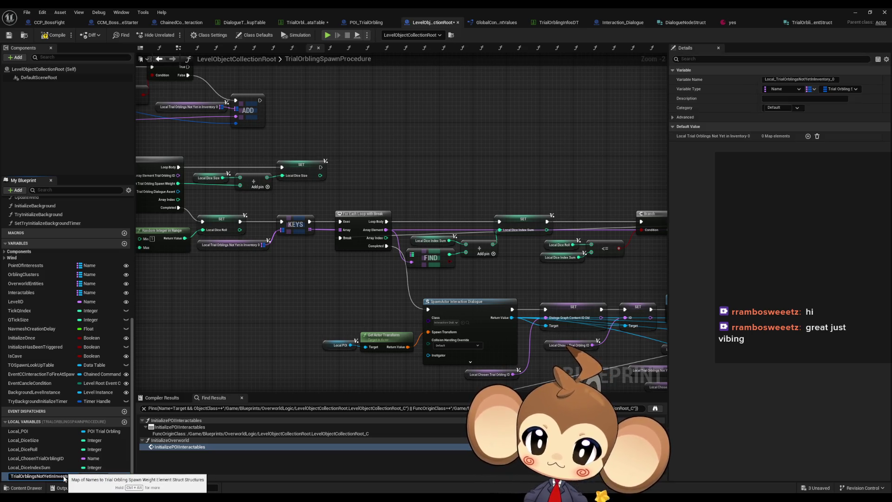
key("Return")
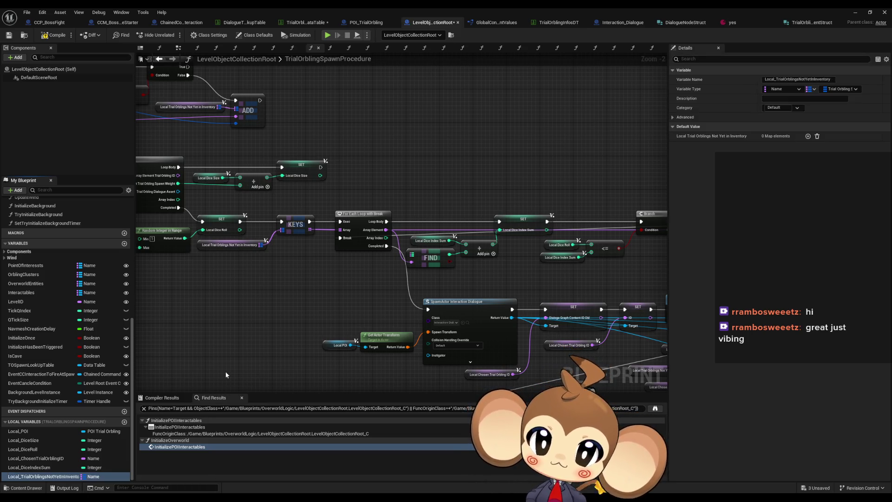
Step: Compile the blueprint and jump to the FIND node with the Target Map error
mouse_move(255, 332)
left_mouse_down()
mouse_move(195, 297)
mouse_move(178, 230)
mouse_move(79, 203)
left_mouse_up()
left_click_drag(305, 238, 182, 236)
left_click(55, 36)
left_click(227, 408)
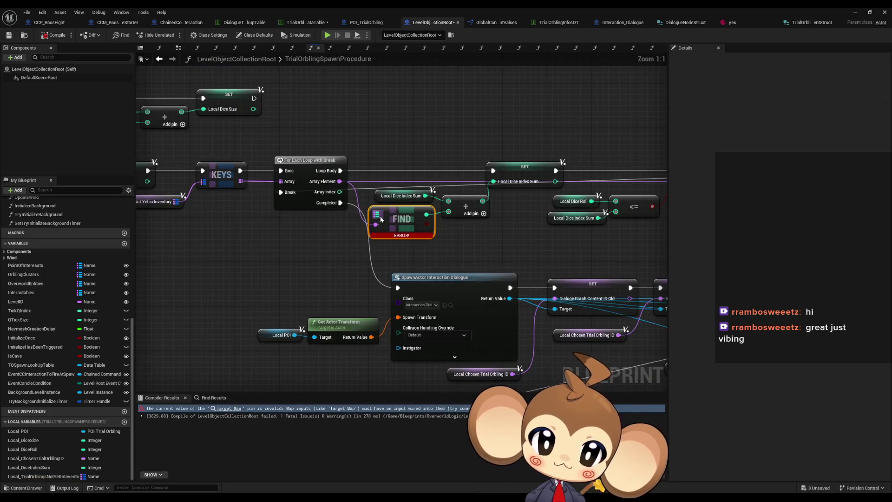
Step: Add a split Find on the not-yet-in-inventory map keyed by Array Element, Spawn Weight feeding the sum
left_click_drag(322, 251, 373, 252)
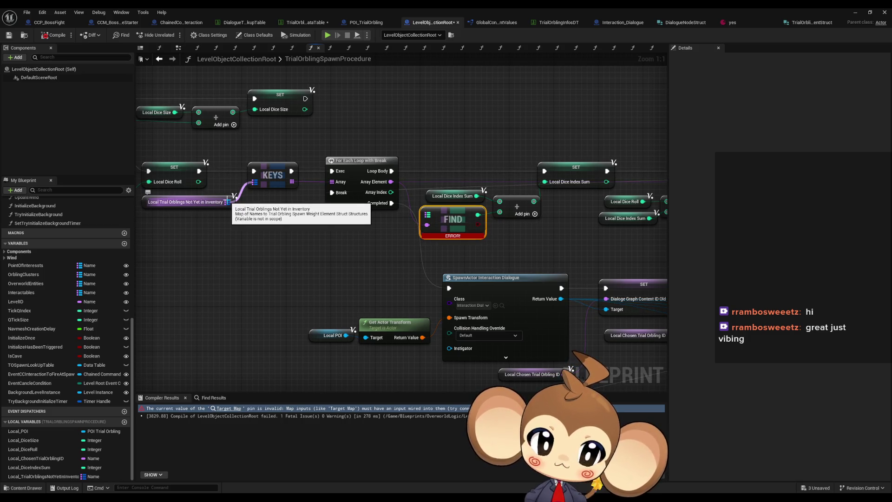
left_click_drag(227, 201, 268, 246)
type("find")
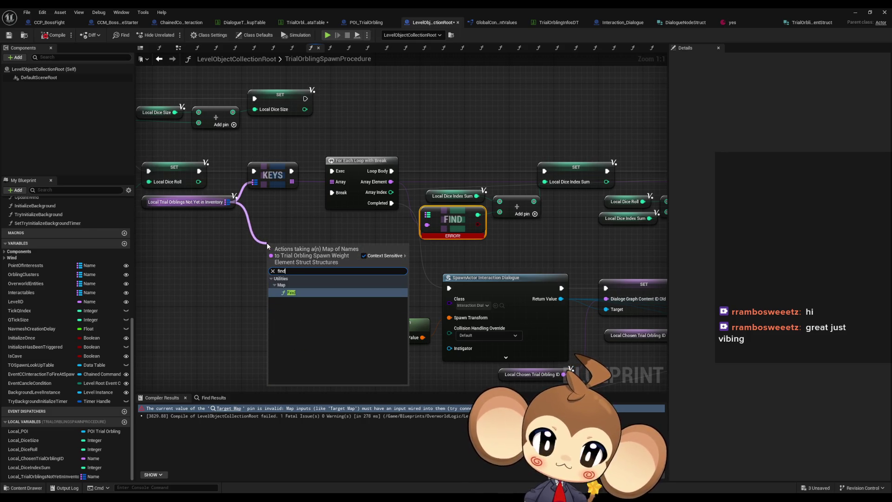
key("Return")
mouse_move(271, 258)
left_mouse_down()
mouse_move(392, 190)
mouse_move(391, 182)
left_mouse_up()
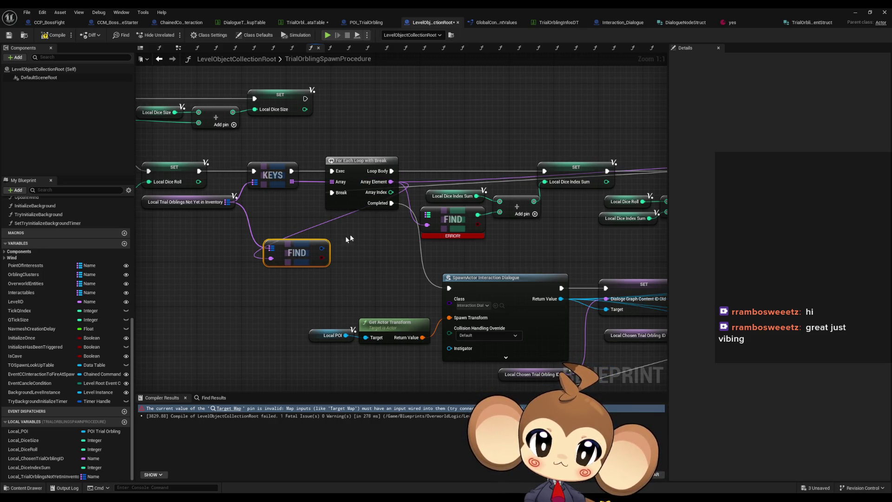
right_click(322, 249)
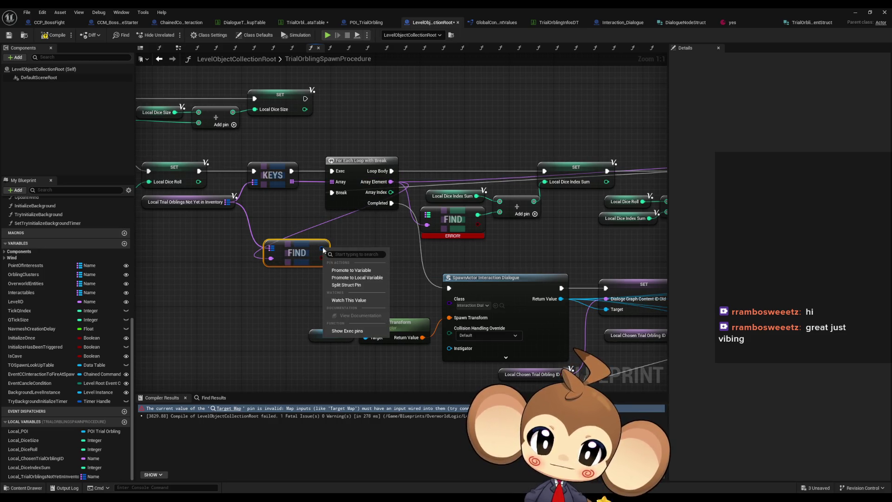
left_click(346, 284)
mouse_move(343, 256)
left_mouse_down()
mouse_move(508, 213)
mouse_move(478, 216)
left_mouse_up()
Step: Delete the erroring FIND node and move the new Find into its place
left_click_drag(404, 222, 441, 236)
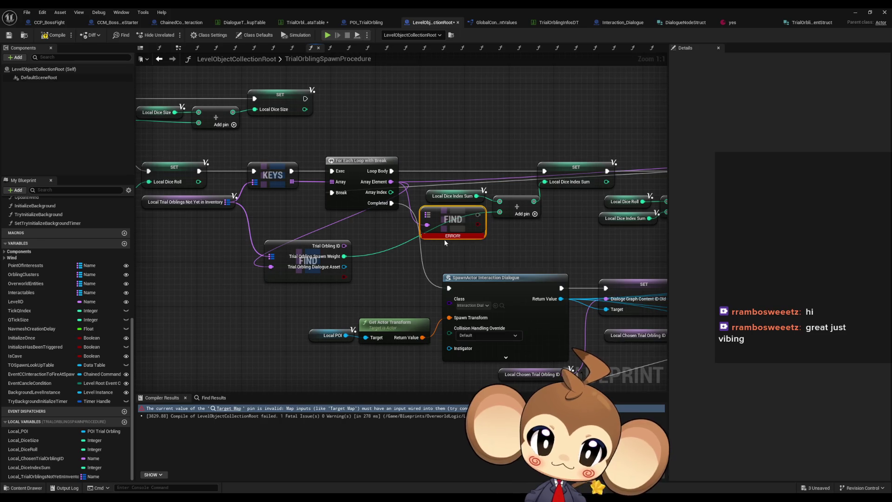
key("Delete")
mouse_move(307, 246)
left_mouse_down()
mouse_move(426, 226)
mouse_move(436, 217)
left_mouse_up()
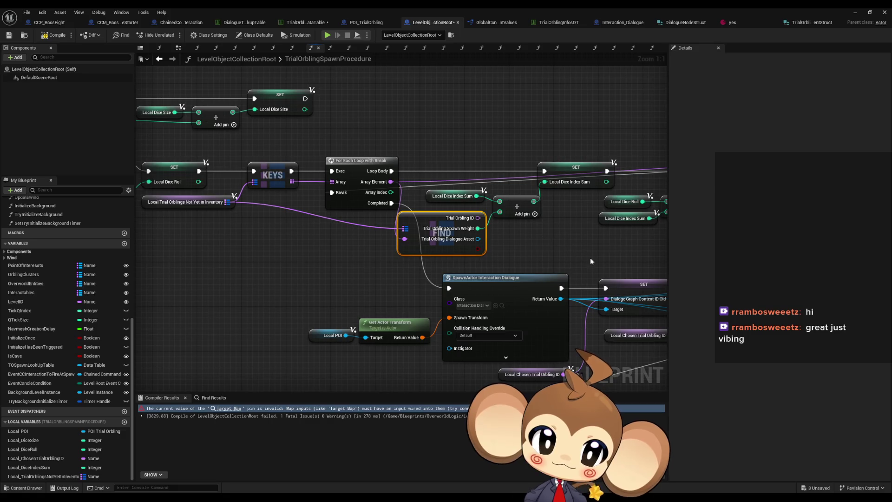
left_click_drag(590, 258, 458, 245)
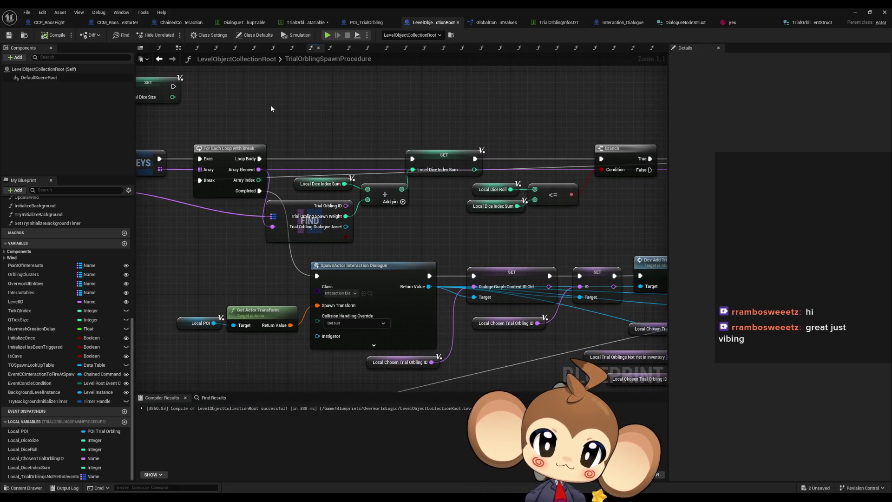
Step: Zoom out and pan across the whole LevelObjectCollectionRoot network, briefly checking the spawn data table
scroll(292, 119, "down", 5)
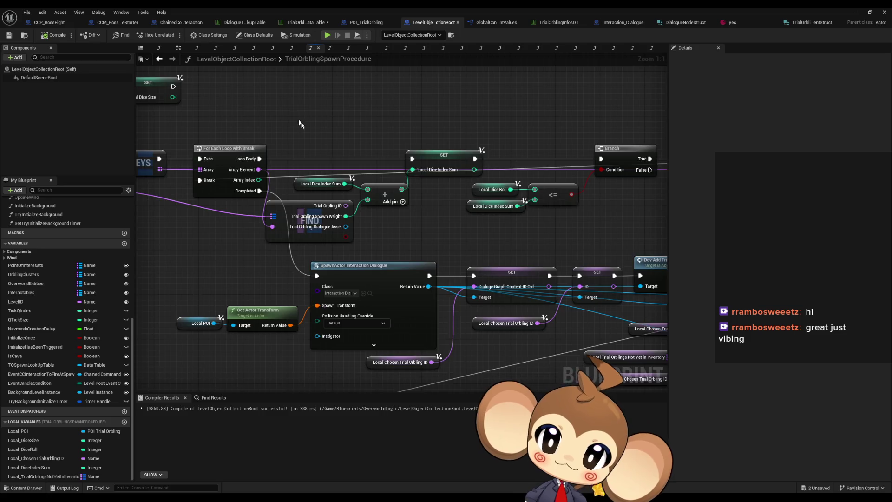
left_click_drag(292, 171, 422, 189)
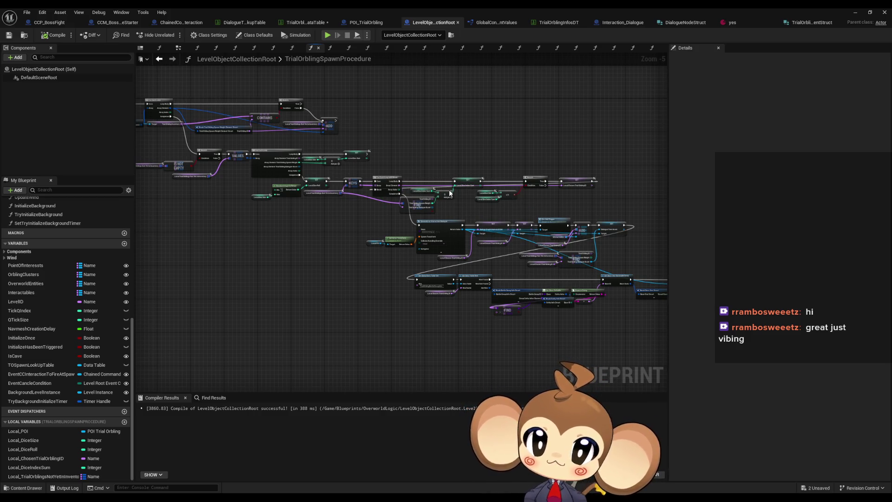
left_click_drag(449, 194, 352, 159)
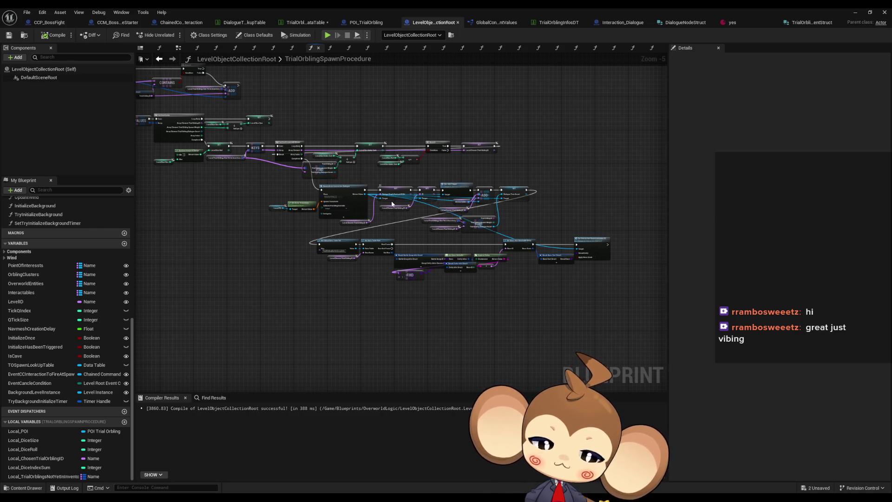
left_click_drag(392, 204, 406, 229)
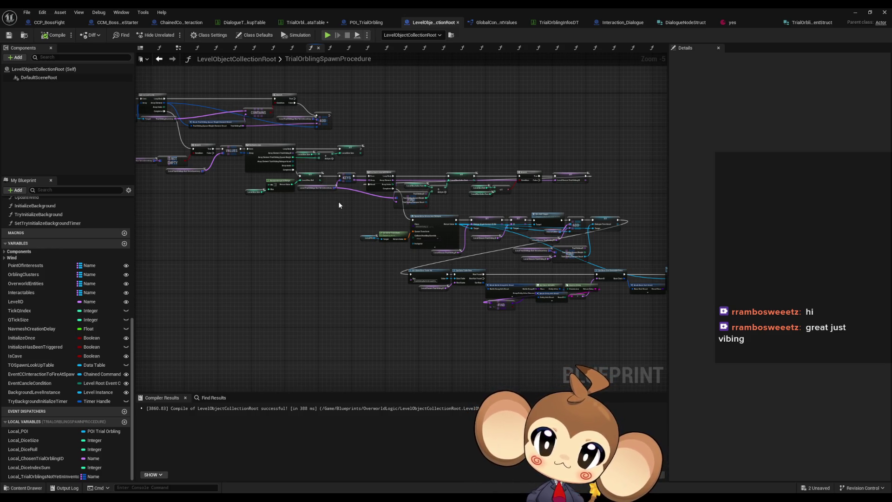
left_click(299, 24)
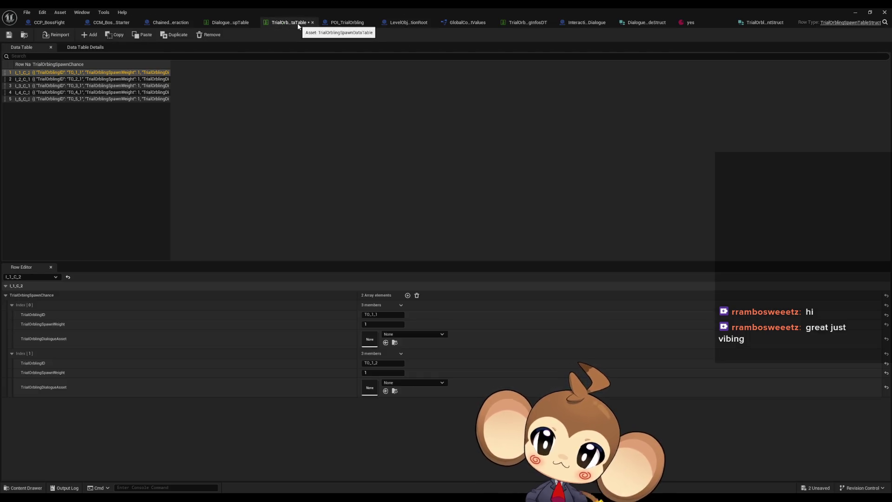
left_click(414, 23)
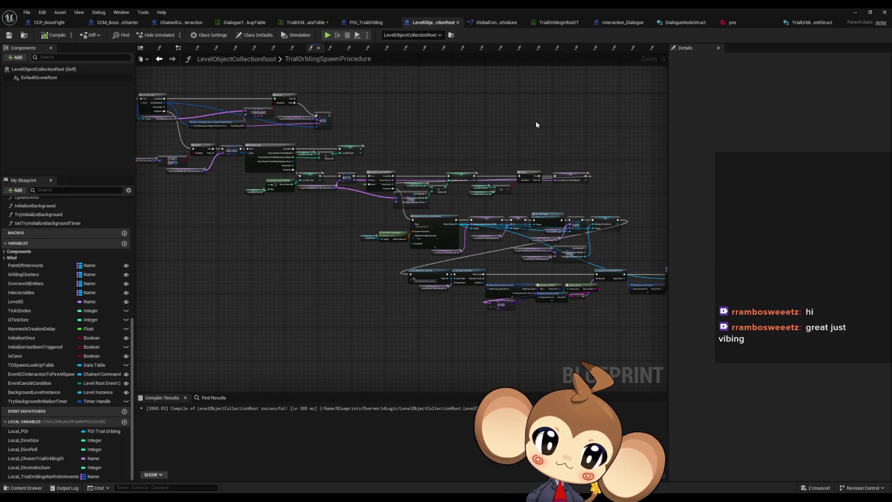
left_click_drag(537, 124, 433, 104)
left_click_drag(487, 163, 424, 166)
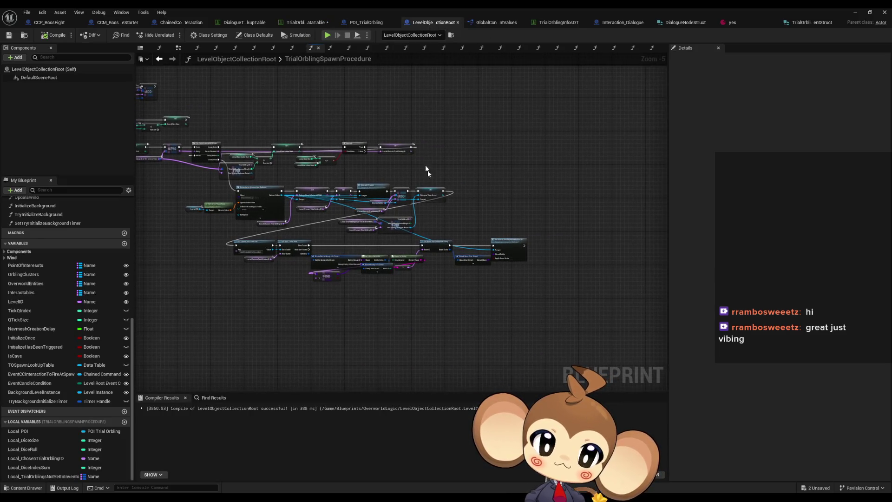
left_click_drag(399, 203, 385, 205)
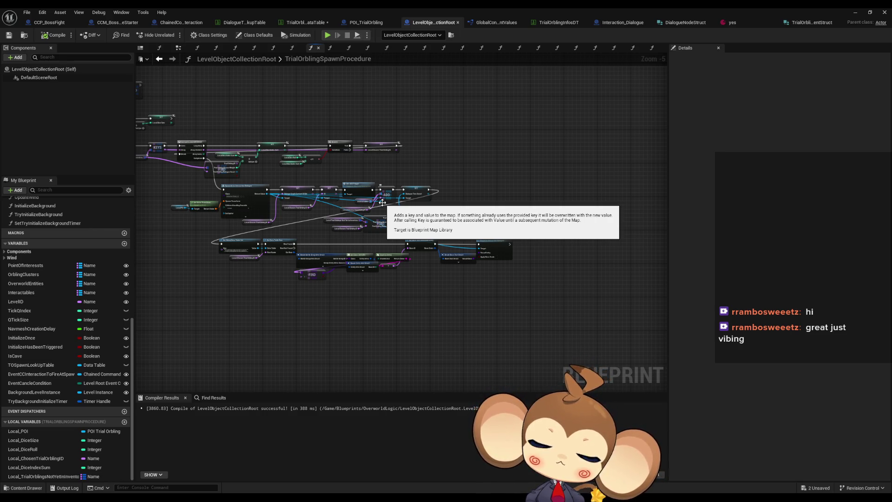
Step: Minimize the Blueprint editor and open the trial orbling dialogue data asset from Content Browser
left_click(853, 12)
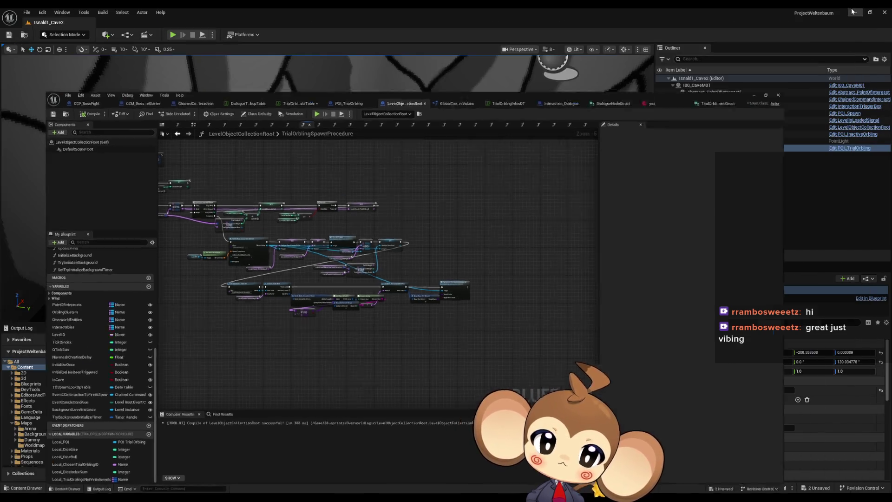
left_click(463, 391)
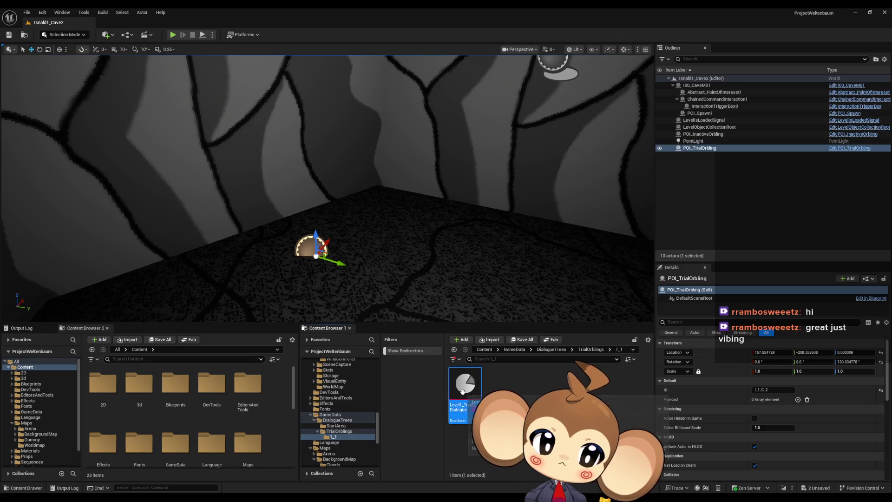
double_click(462, 391)
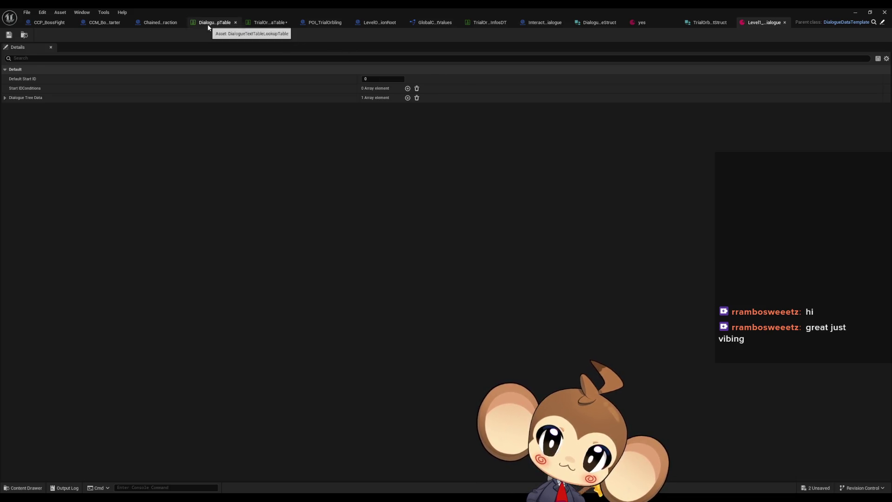
Step: Show the TrialOrbling spawn data table, after DialogueLookupTable, as a restored floating window
left_click(208, 26)
left_click(262, 24)
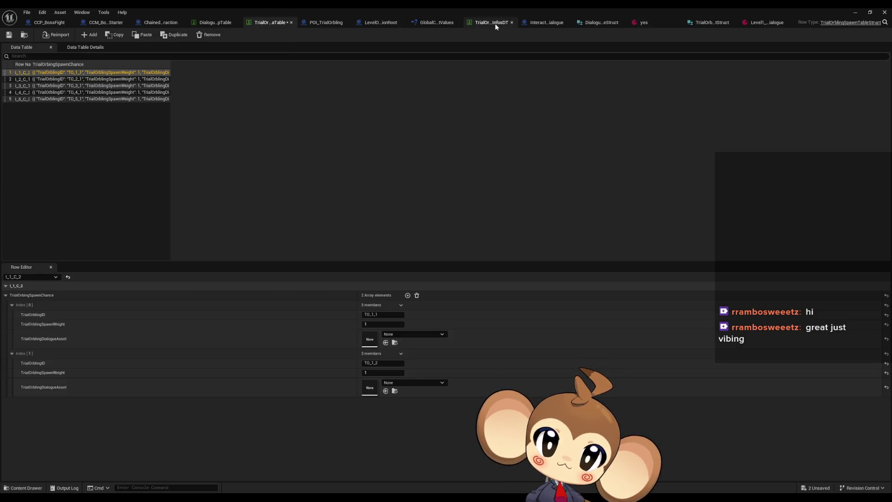
double_click(467, 7)
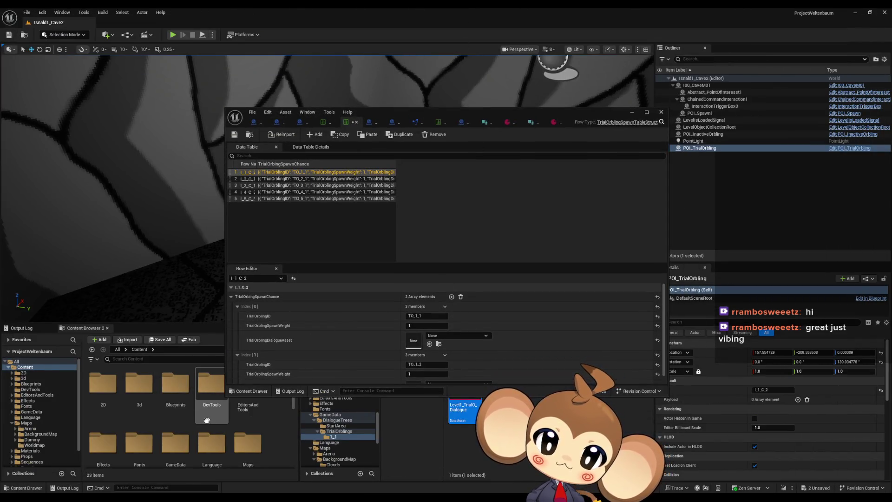
Step: Open TO_1_1_Text_EN from Blueprints > Dialogue > Dia_Content > Text > TrialOrblingText and read TO_Text1/TO_Text2
left_click(176, 394)
double_click(209, 395)
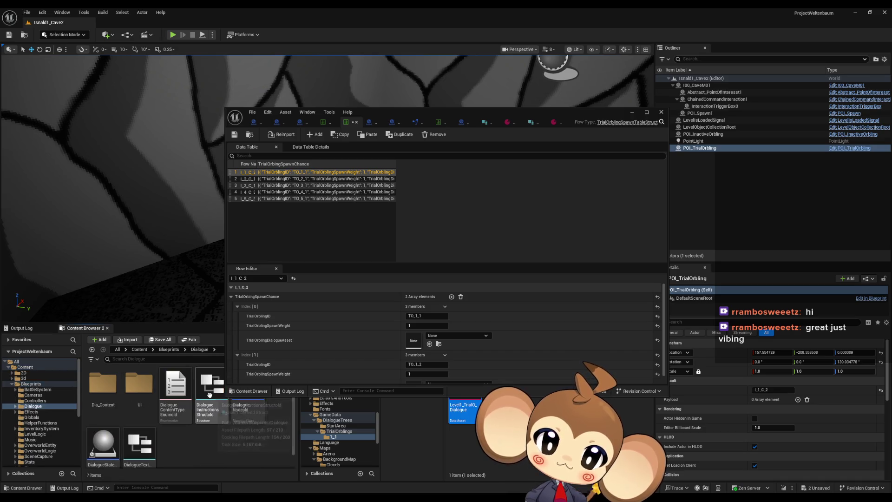
double_click(103, 385)
double_click(175, 384)
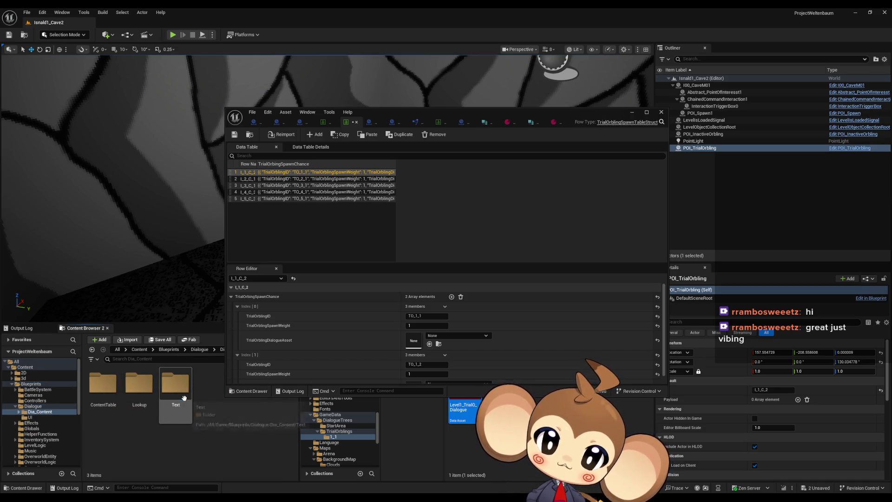
double_click(139, 388)
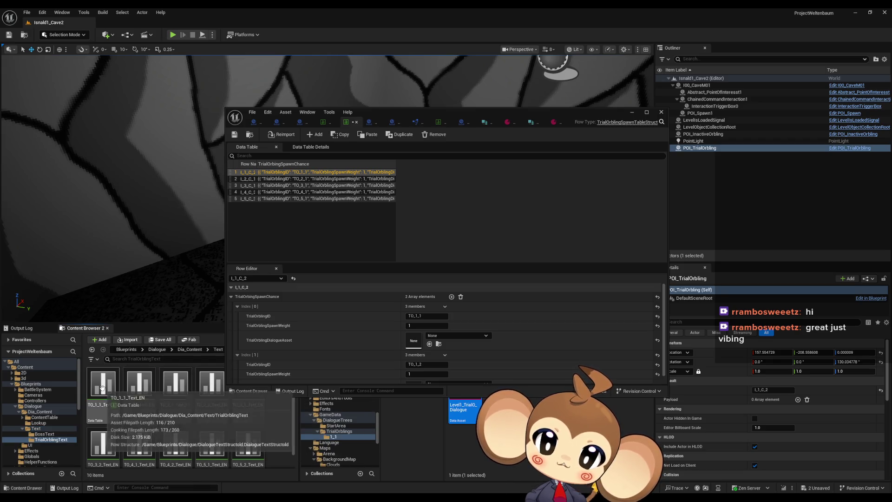
double_click(102, 387)
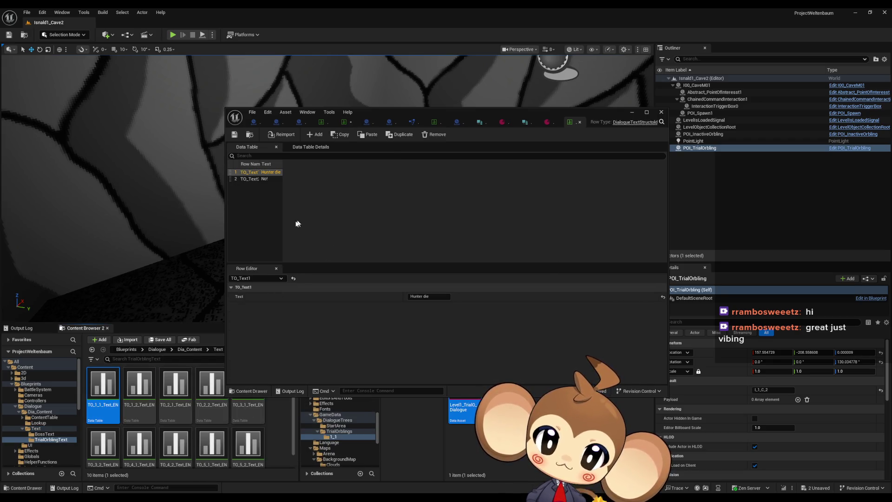
left_click(249, 178)
left_click(251, 173)
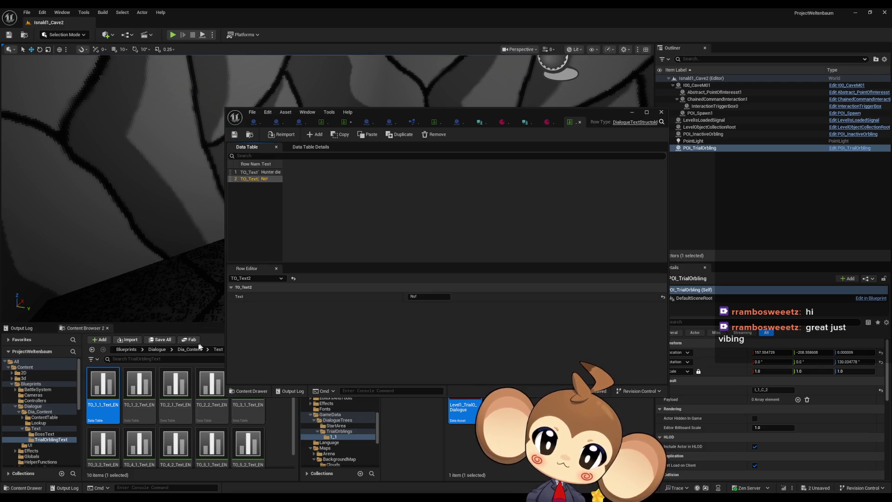
Step: Browse to Dia_Content > ContentTable > TrialOrblingDialogueContent and select the TO_1_1_Dia_DT table
left_click(157, 349)
double_click(102, 383)
double_click(109, 388)
double_click(139, 386)
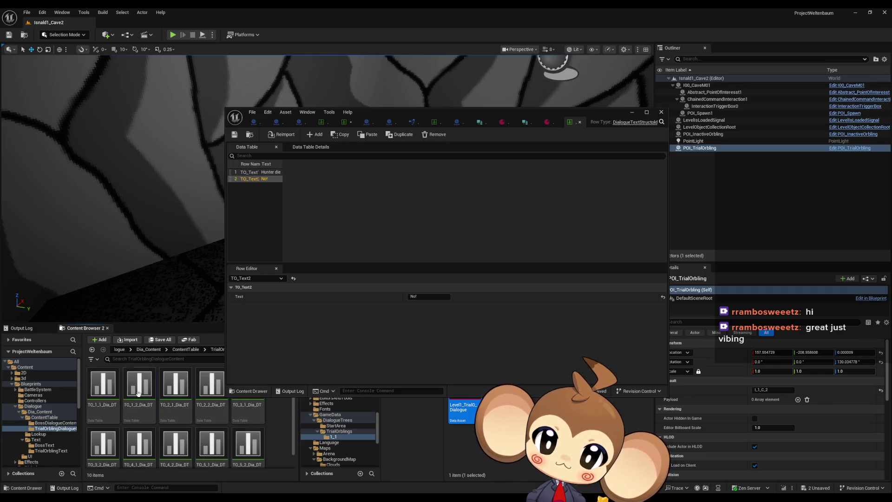
left_click(106, 403)
Step: Open TO_1_1_Dia_DT, compare rows TO1, TO2 and TO3, then return to the dialogue template asset
double_click(106, 403)
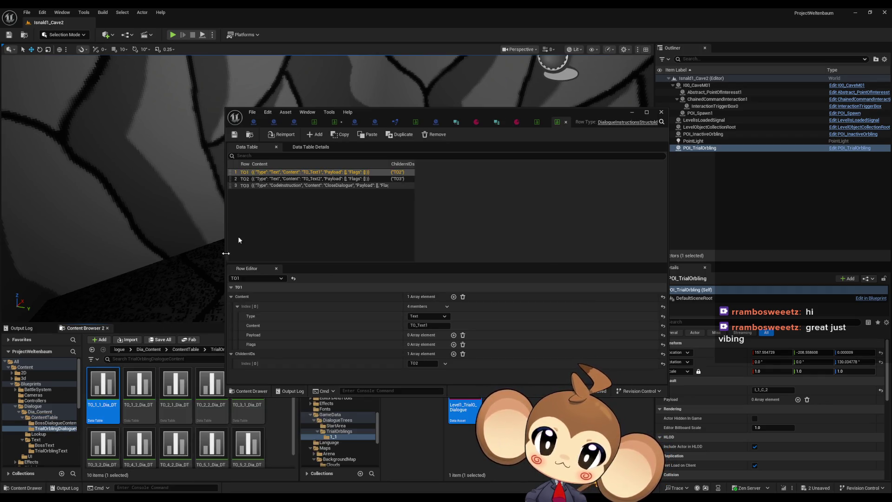
left_click(285, 185)
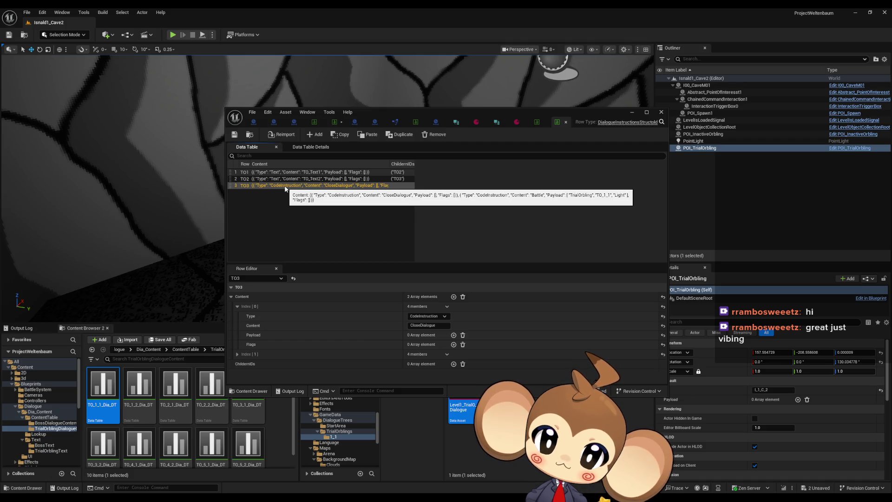
left_click(272, 179)
left_click(273, 173)
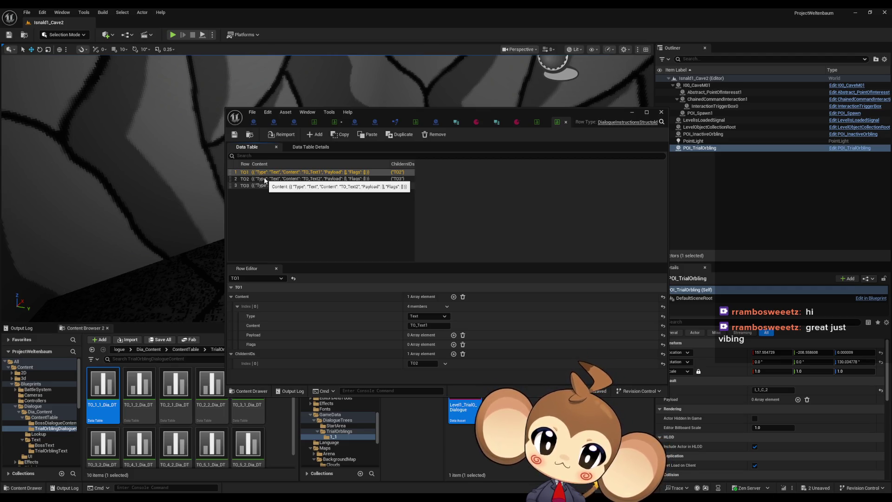
left_click(265, 179)
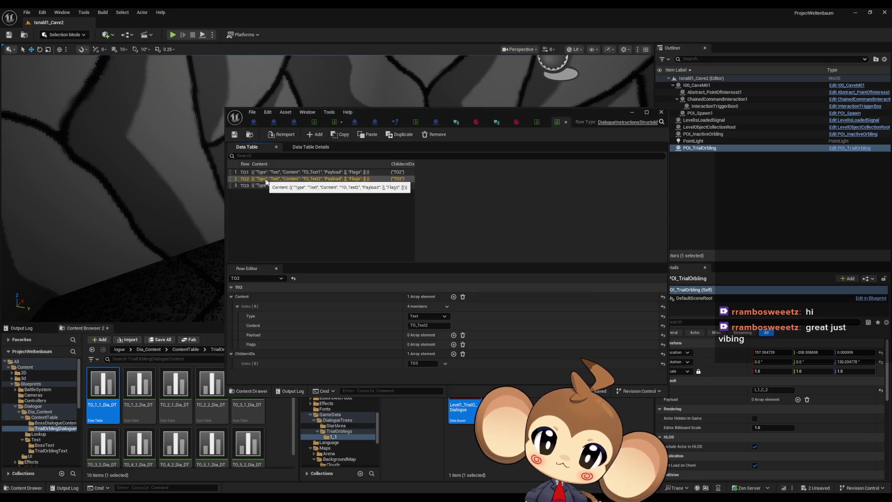
left_click(269, 186)
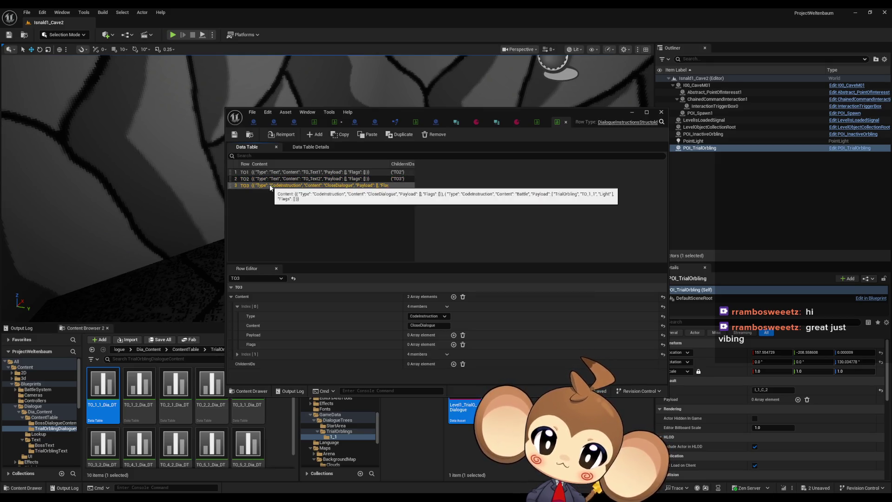
left_click(274, 179)
left_click(272, 186)
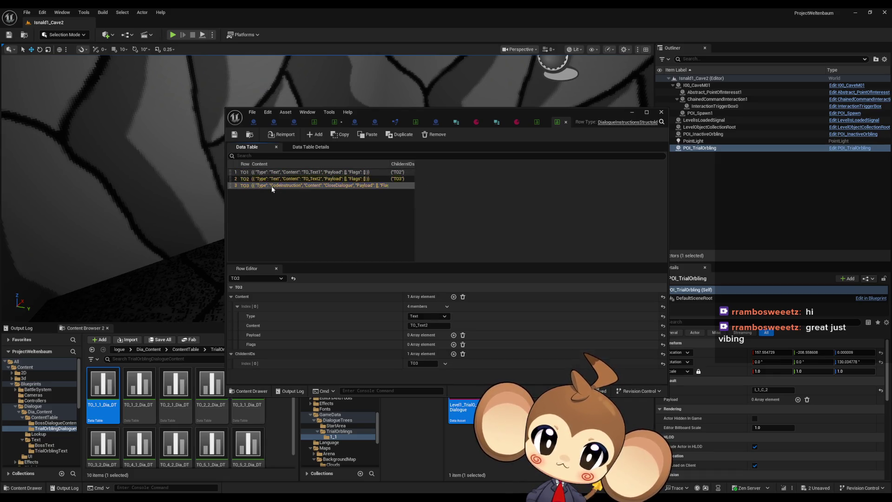
scroll(320, 302, "down", 2)
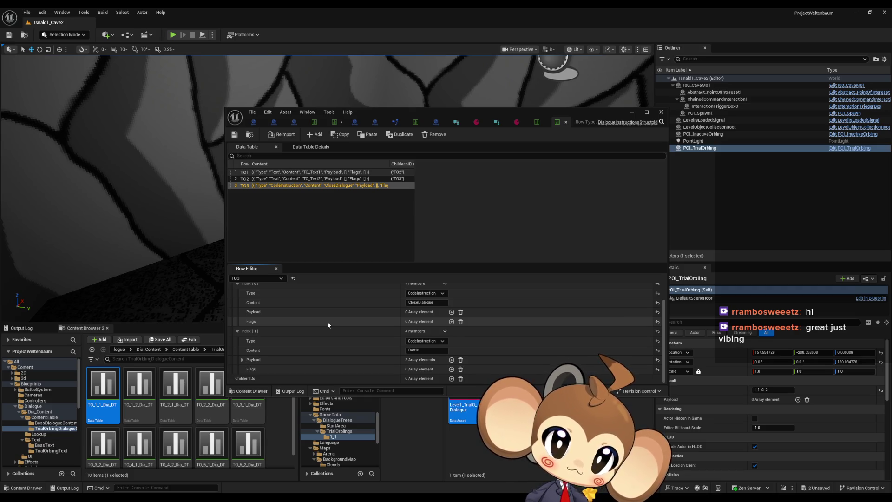
left_click(521, 123)
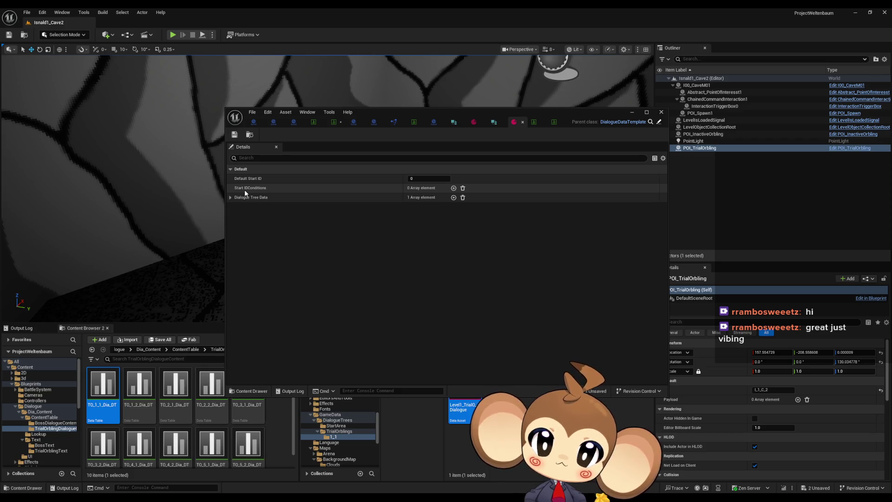
Step: Set the first function of Dialogue Tree Data Index[0] to TriggerLogic
left_click(231, 198)
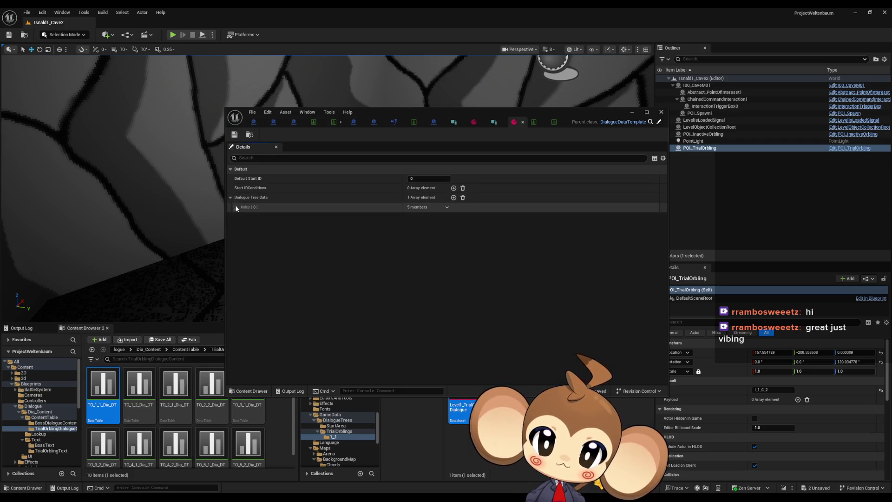
left_click(236, 207)
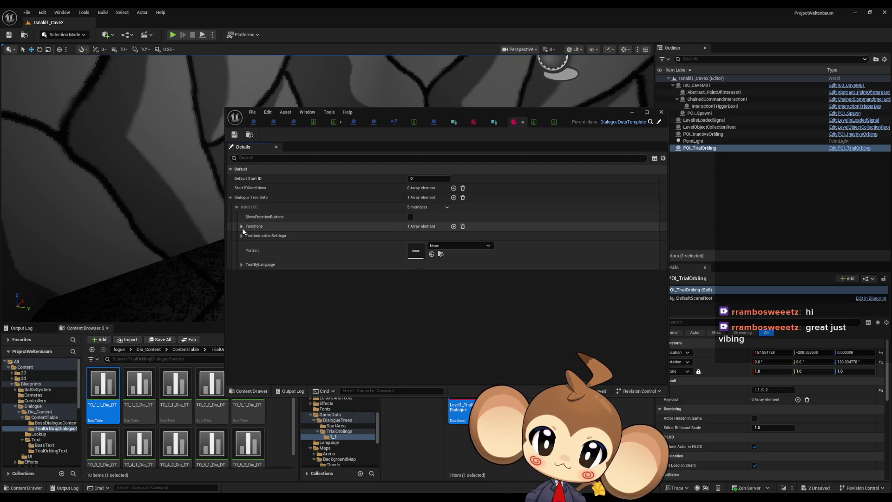
left_click(242, 227)
left_click(248, 236)
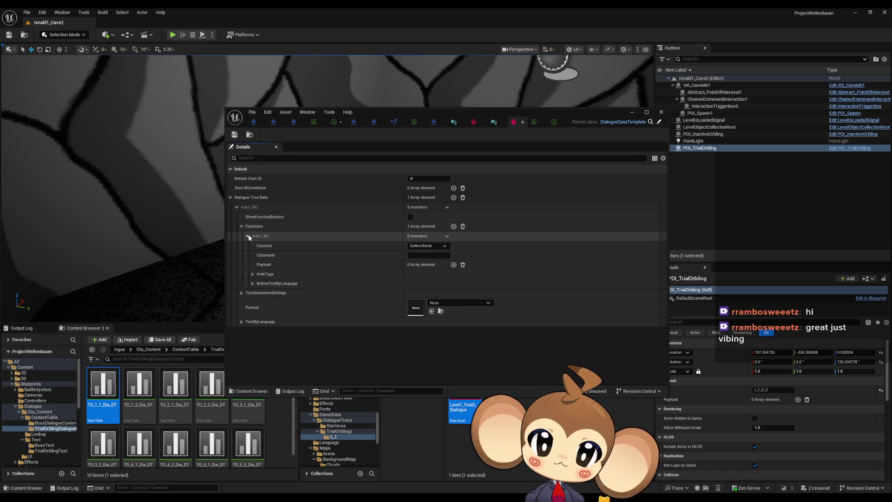
left_click(428, 245)
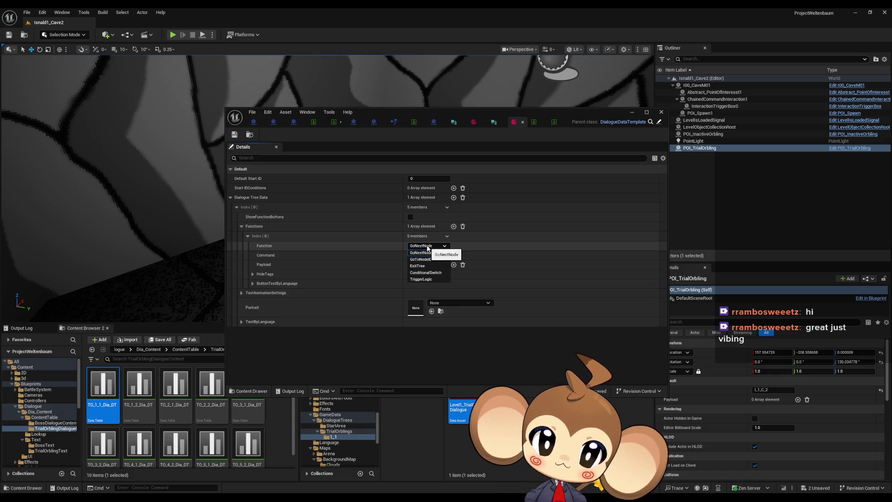
left_click(421, 279)
Step: Browse to GameData/DialogueTrees and open the DialogueStateMachine blueprint
left_click_drag(511, 112, 345, 35)
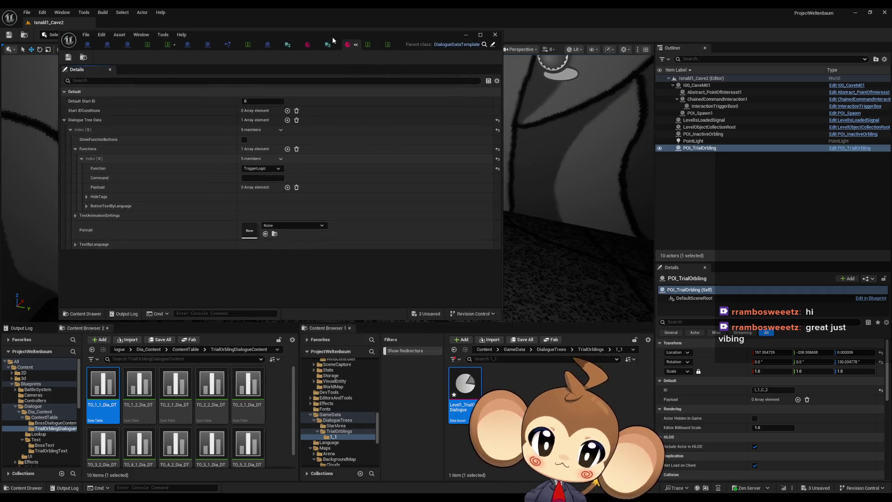
left_click(519, 349)
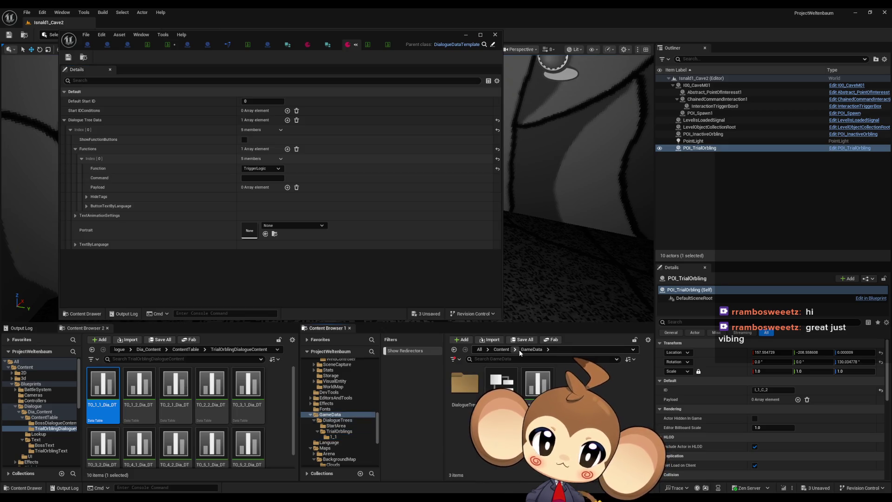
double_click(465, 384)
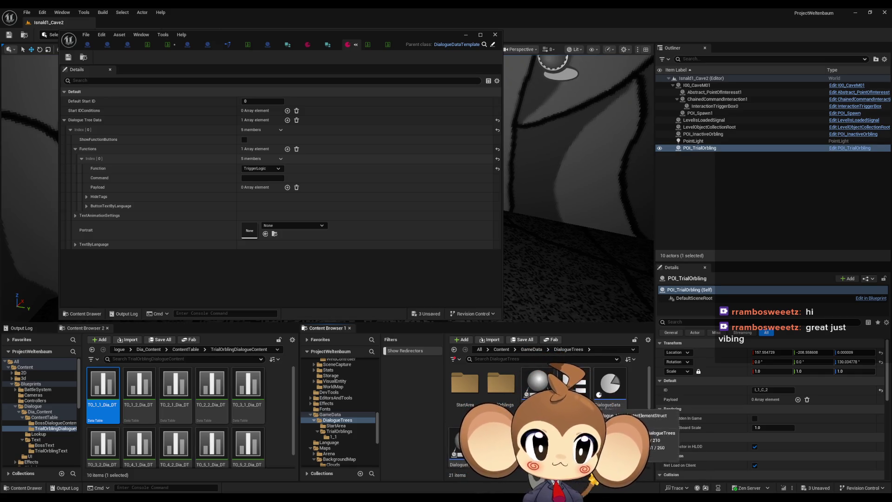
scroll(548, 395, "down", 1)
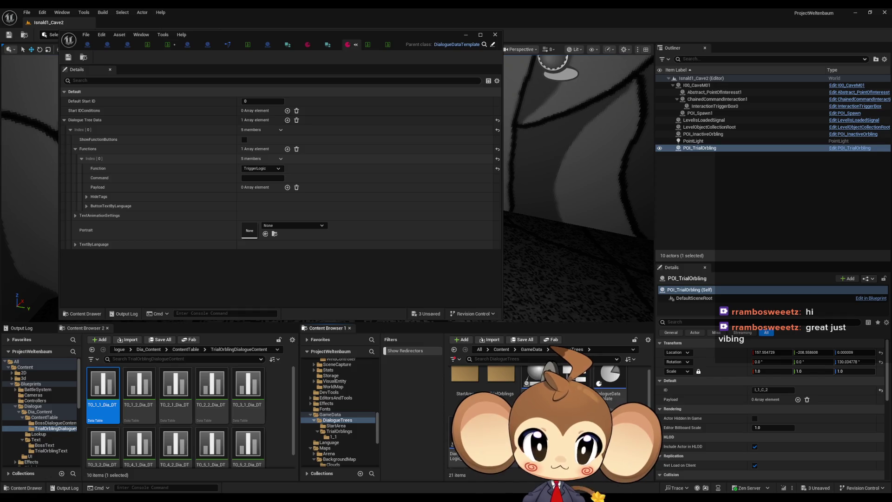
scroll(613, 395, "down", 2)
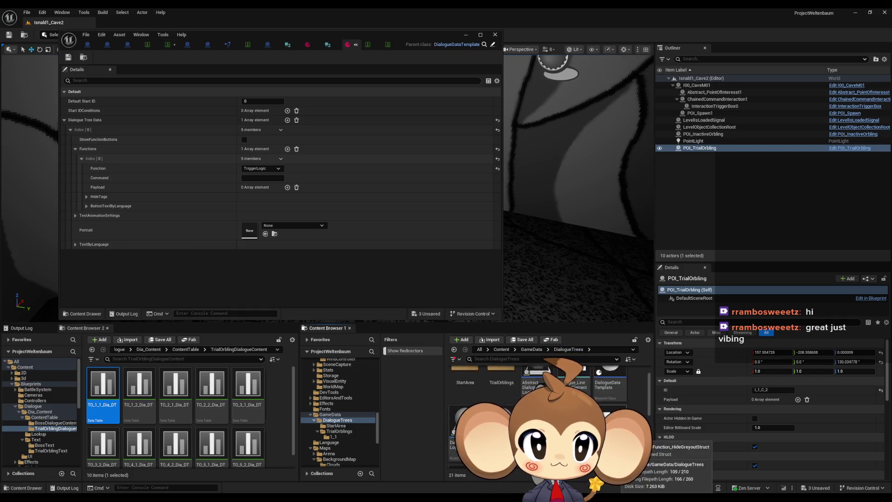
scroll(548, 395, "down", 3)
scroll(605, 381, "down", 2)
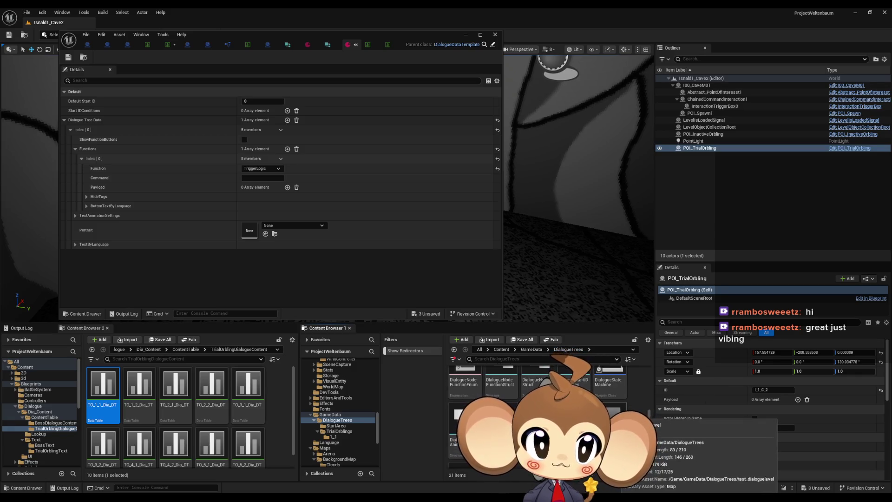
double_click(605, 381)
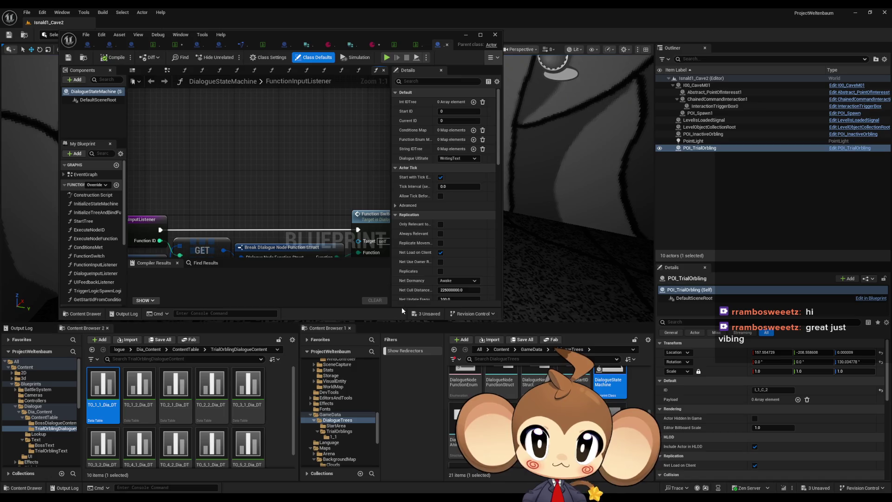
Step: Maximize the DialogueStateMachine editor and inspect the FunctionSwitch graph's Trigger Logic node
left_click_drag(308, 32, 469, 94)
double_click(469, 94)
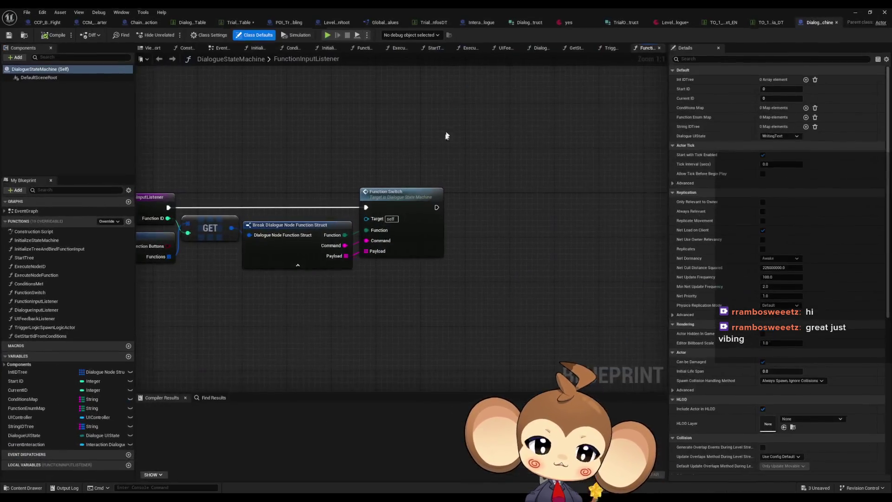
left_click_drag(371, 226, 421, 231)
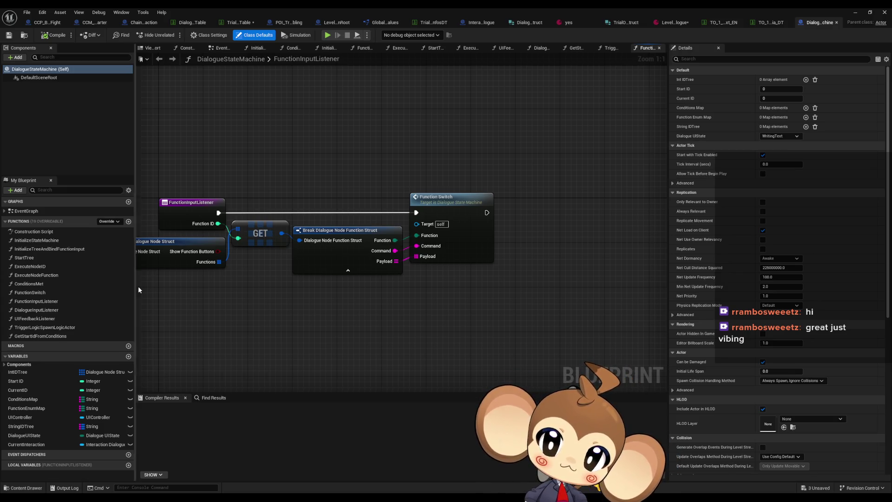
double_click(44, 292)
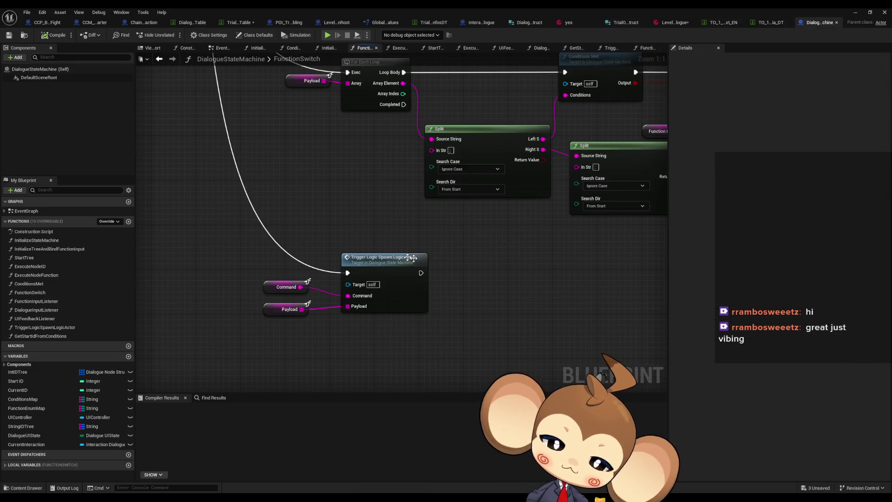
left_click_drag(448, 276, 318, 337)
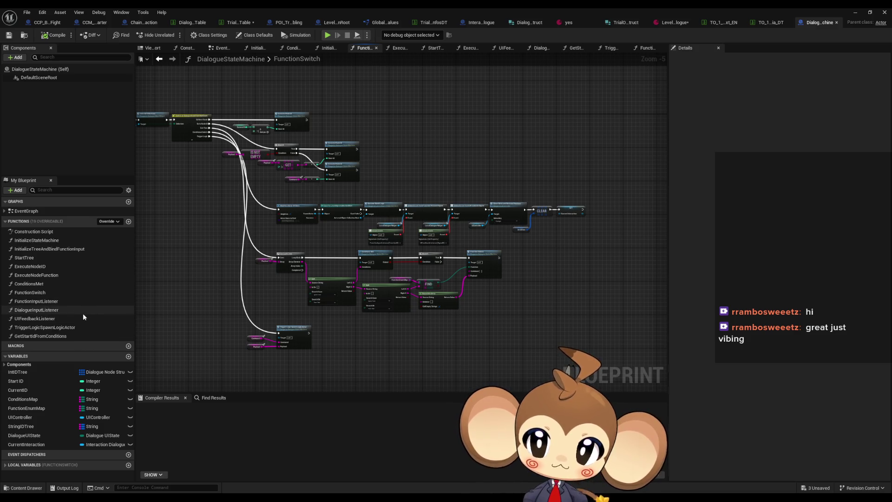
double_click(56, 302)
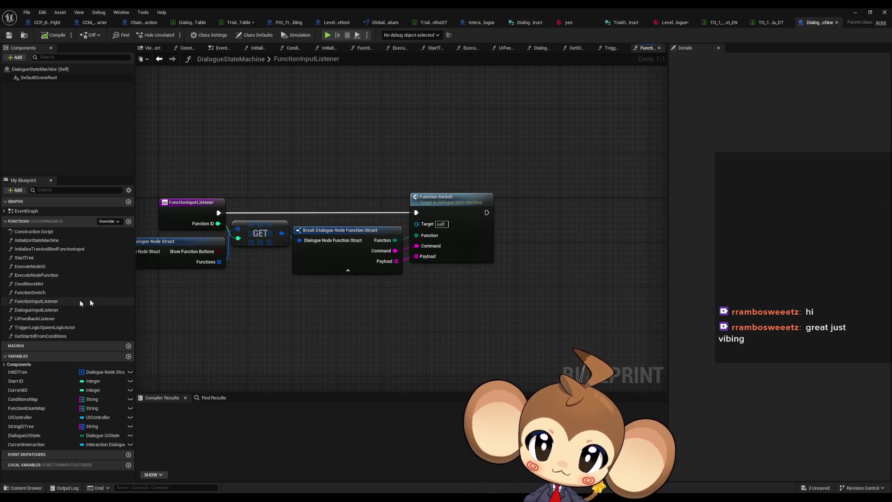
double_click(46, 292)
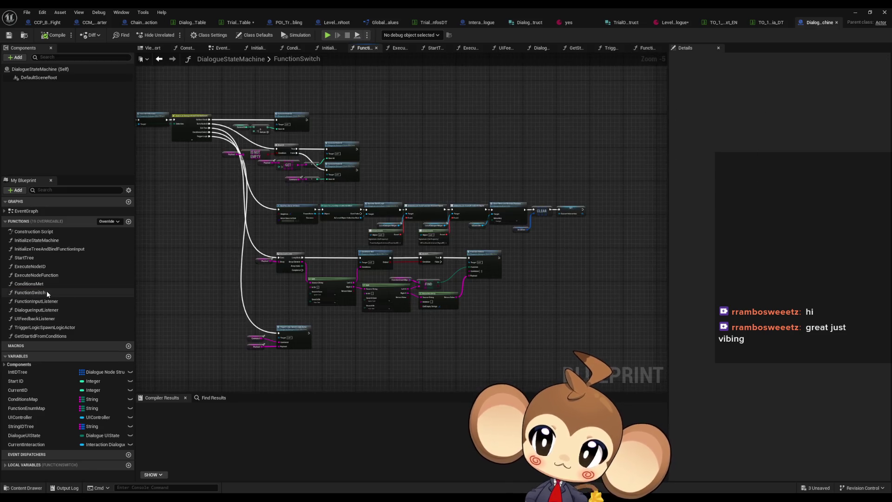
scroll(309, 309, "up", 2)
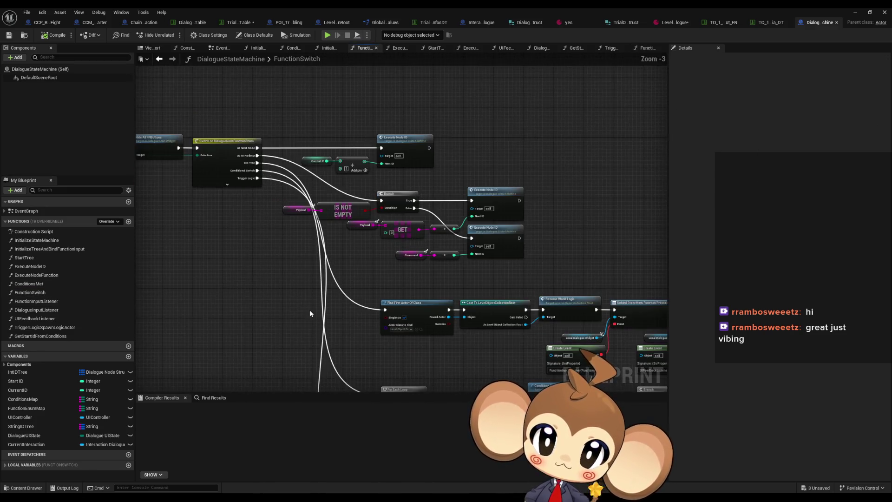
Step: Inspect TriggerLogicSpawnLogicActor's Battle command Make Array, then return to the data table
double_click(367, 316)
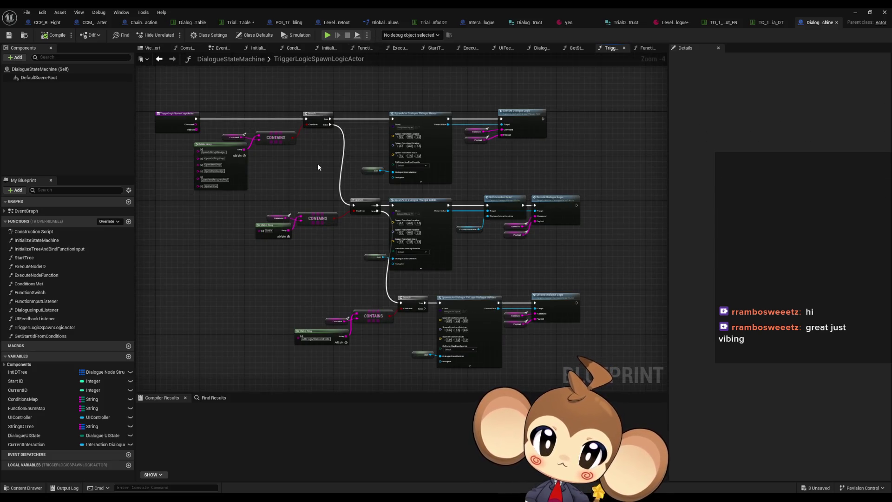
scroll(315, 164, "up", 1)
left_click_drag(370, 195, 306, 159)
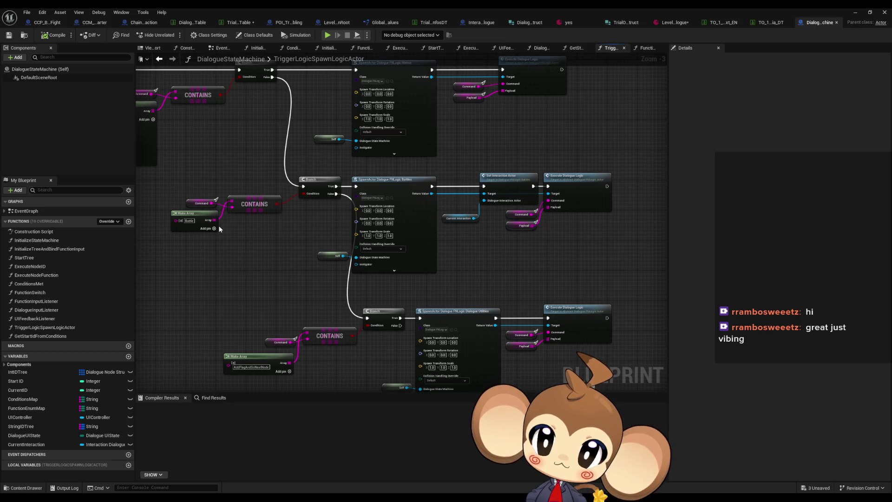
left_click(571, 213)
scroll(563, 211, "up", 2)
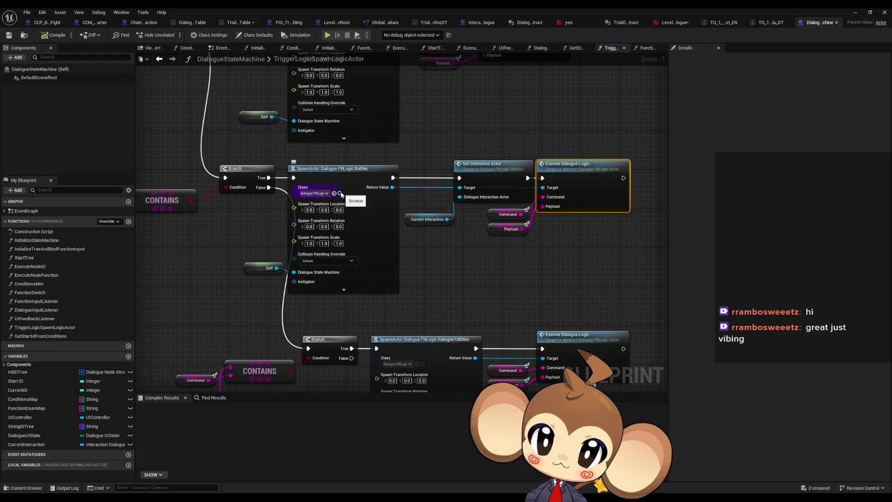
mouse_move(198, 218)
left_mouse_down()
mouse_move(242, 233)
mouse_move(241, 242)
left_mouse_up()
left_click_drag(346, 274, 463, 292)
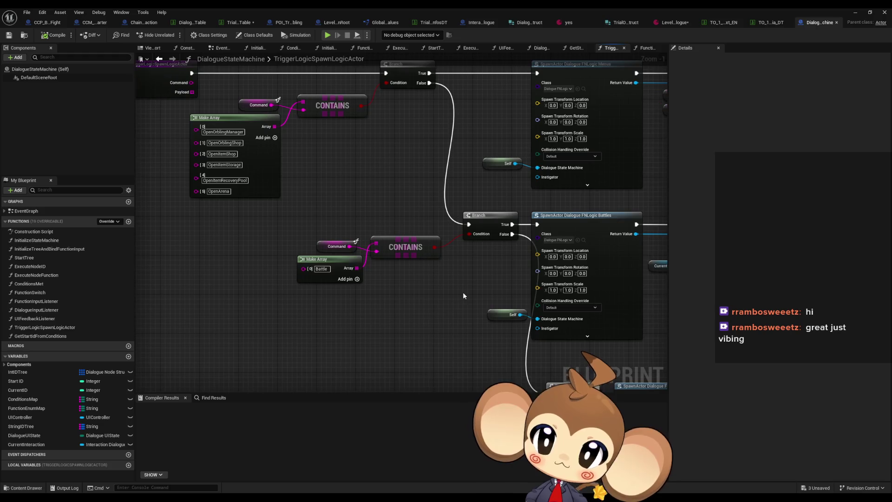
left_click_drag(405, 299, 276, 272)
left_click(772, 23)
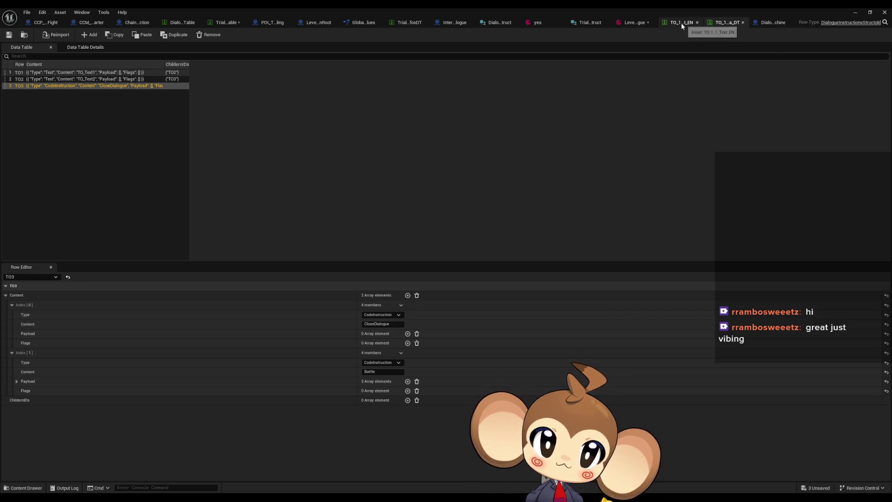
Step: Enter Battle as the TriggerLogic Command value, then view the TO_1_1_Dia_DT table rows
left_click(633, 22)
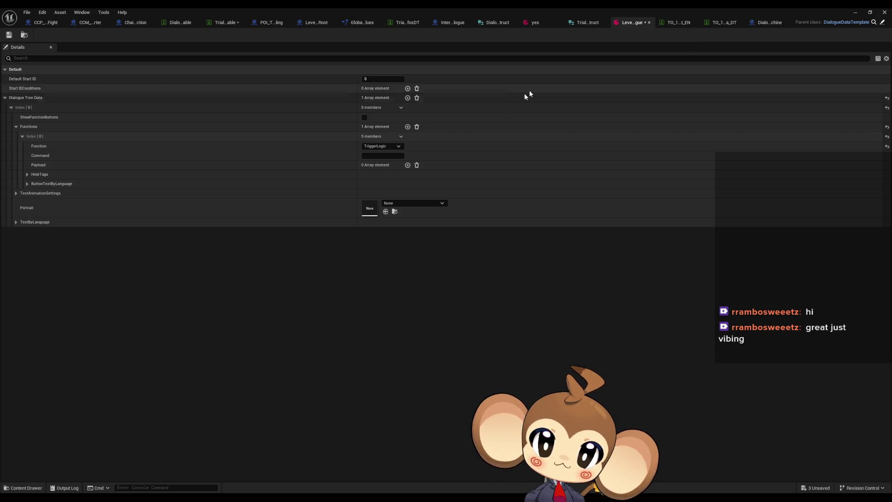
left_click(374, 156)
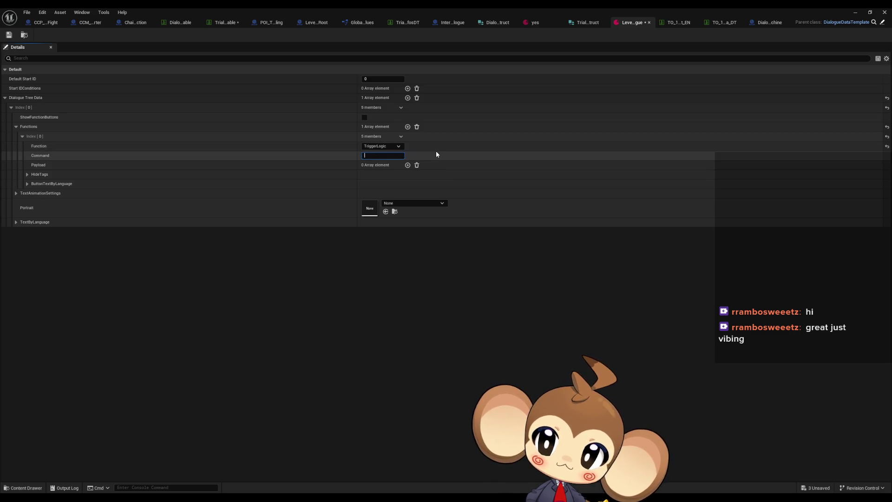
type("Battle")
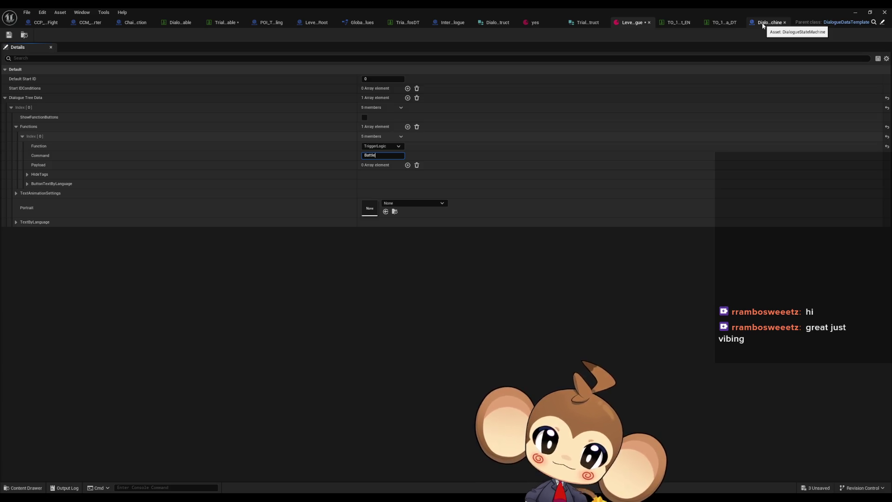
left_click(676, 23)
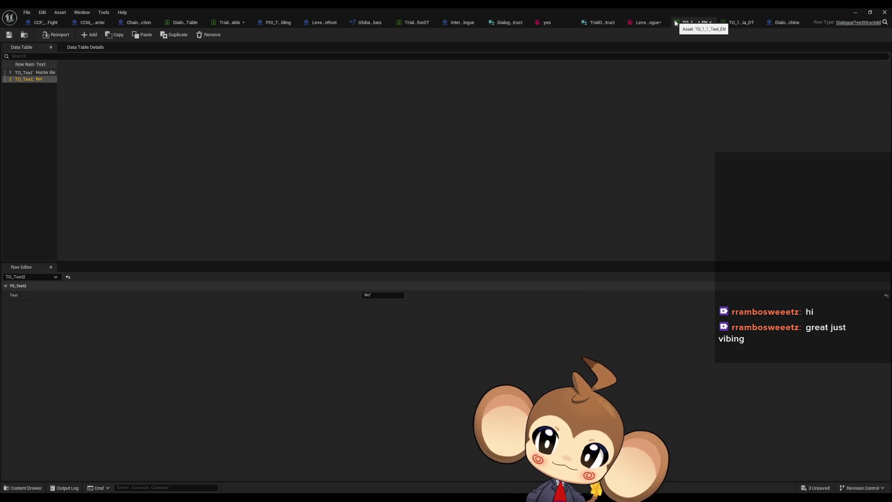
left_click(727, 23)
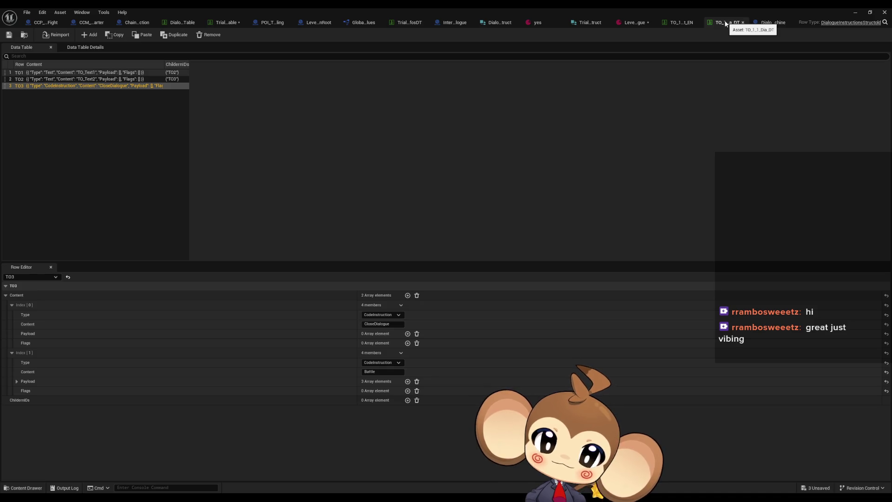
Step: Expand TO3's Battle Payload to show TrialOrbling, TO_1_1 and Light, then view POI_TrialOrbling defaults
left_click(16, 381)
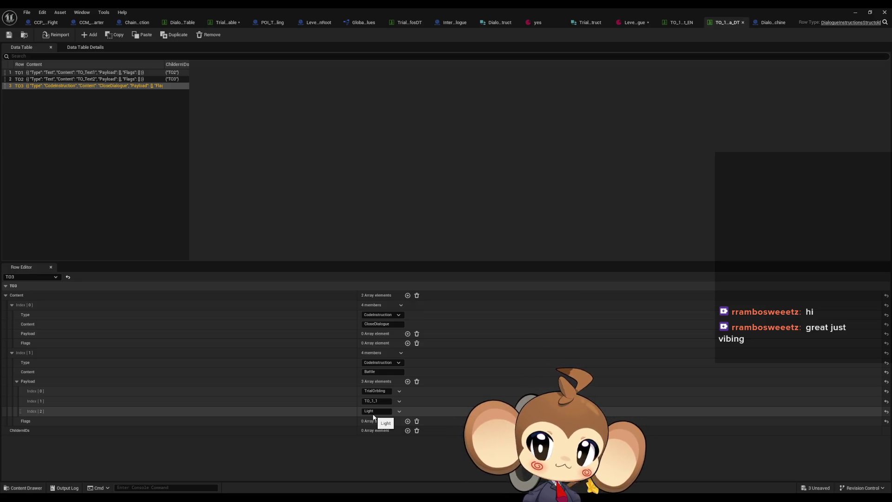
left_click(272, 23)
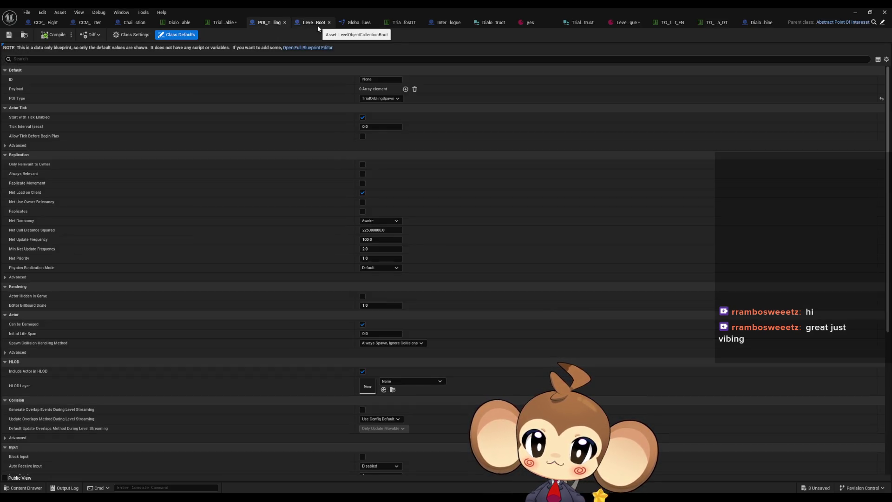
Step: Review the Interaction_Dialogue graph's SpawnActor node, then minimize the editor to show Island1_Cave2
left_click(439, 24)
scroll(323, 210, "down", 3)
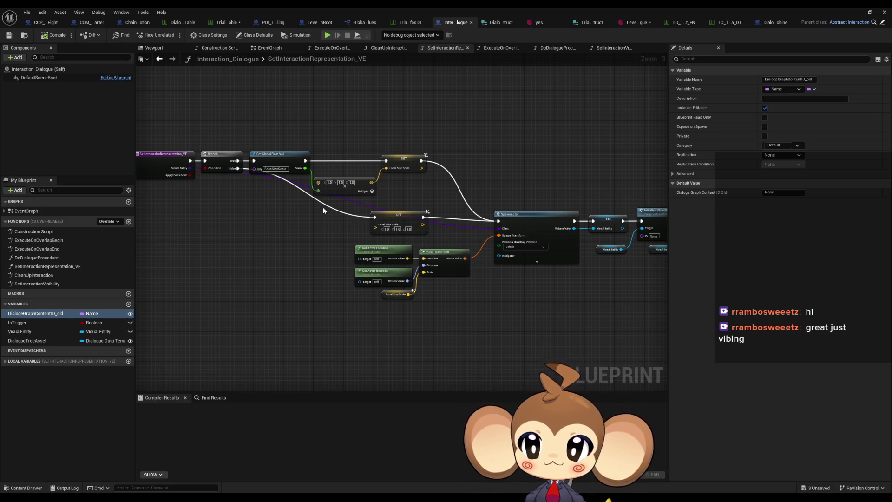
left_click_drag(536, 227, 345, 198)
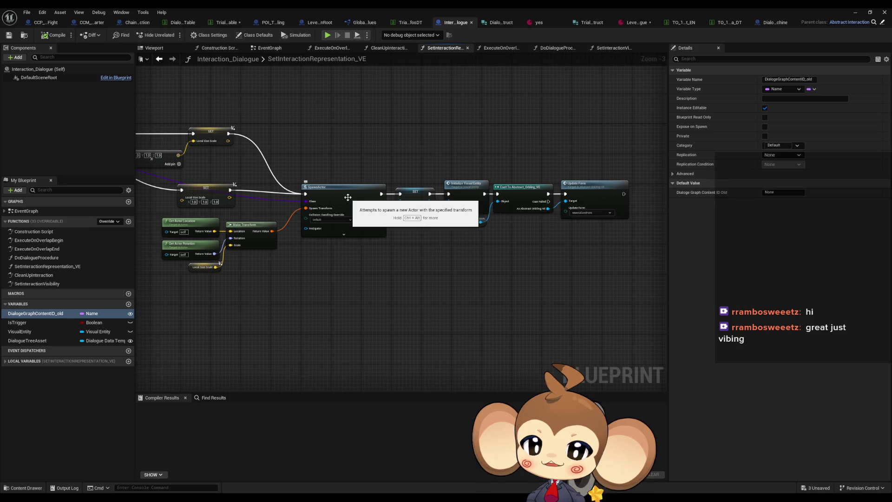
left_click(855, 13)
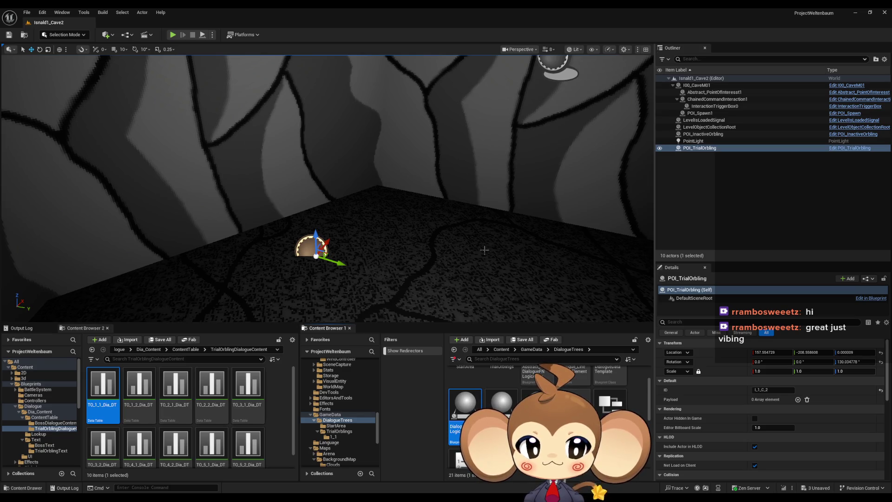
Step: Turn the cave view toward the wall and return Content Browser 2 to the Content root
scroll(514, 256, "down", 3)
scroll(459, 258, "up", 3)
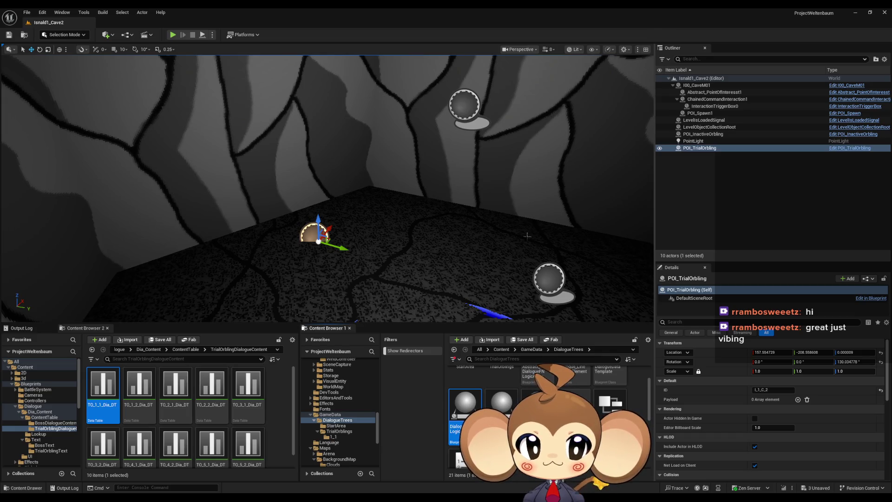
scroll(420, 210, "up", 5)
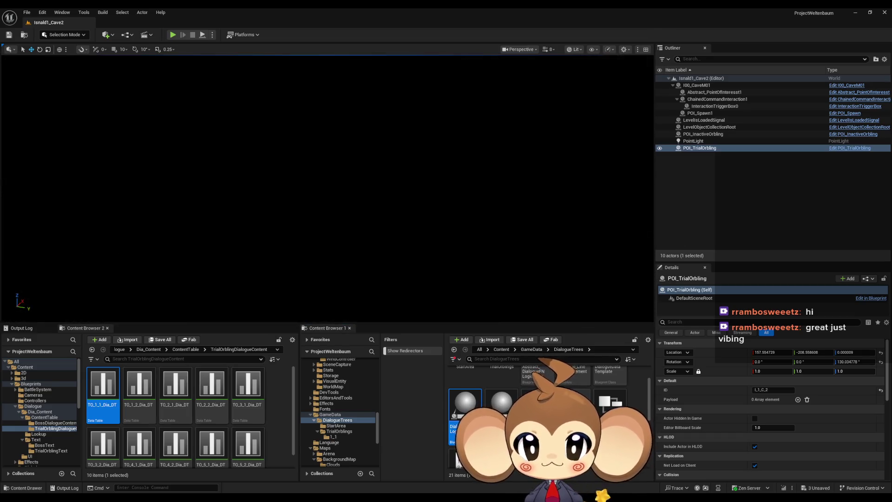
scroll(418, 209, "down", 5)
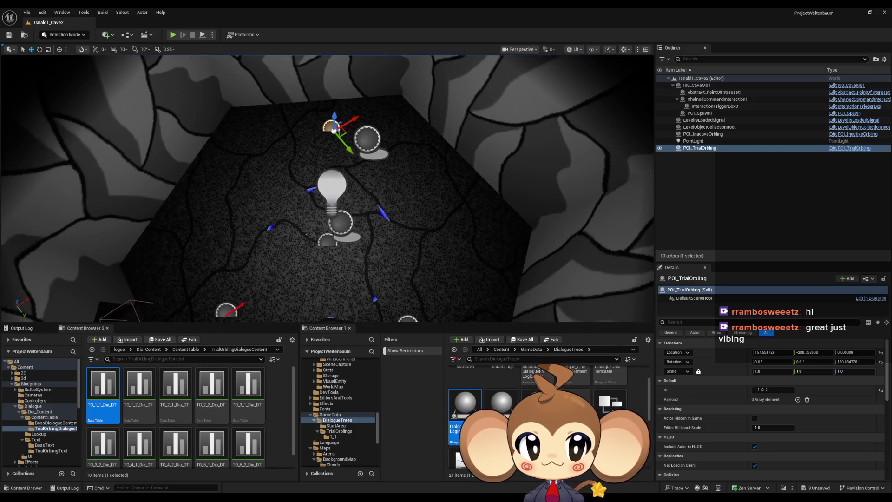
mouse_move(418, 209)
left_mouse_down()
mouse_move(420, 183)
mouse_move(418, 218)
mouse_move(409, 205)
mouse_move(418, 237)
left_mouse_up()
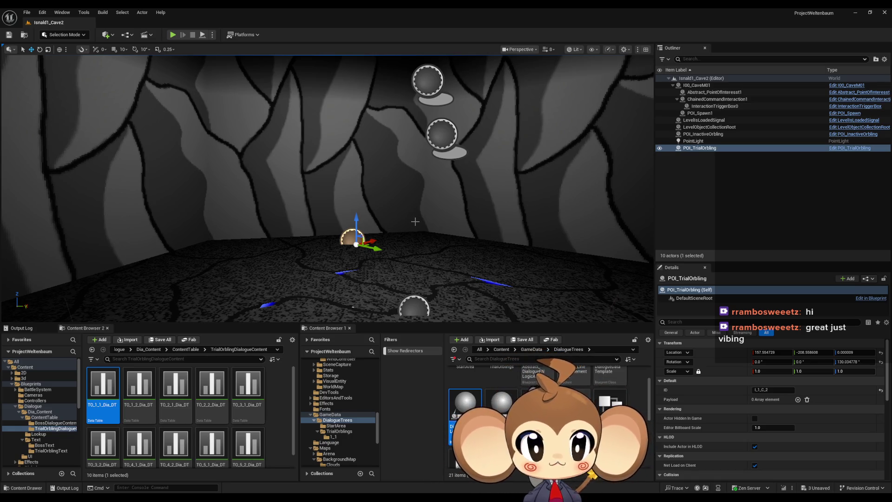
left_click(123, 352)
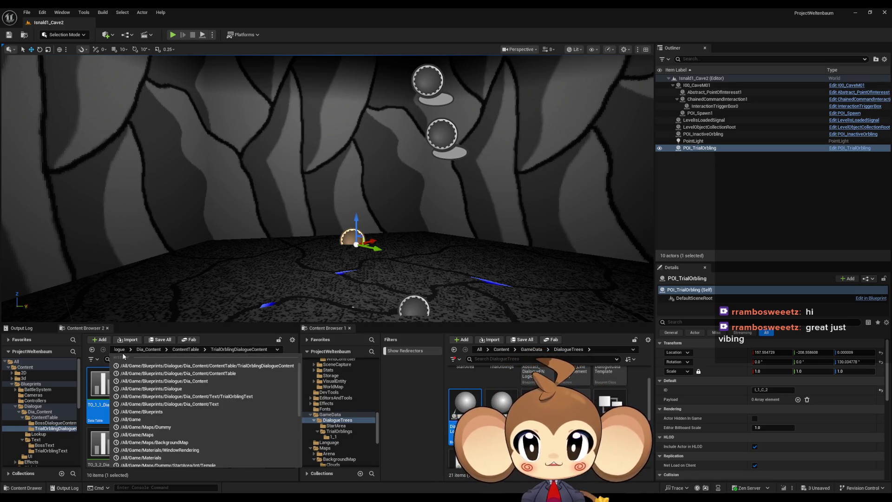
left_click(122, 349)
left_click(147, 351)
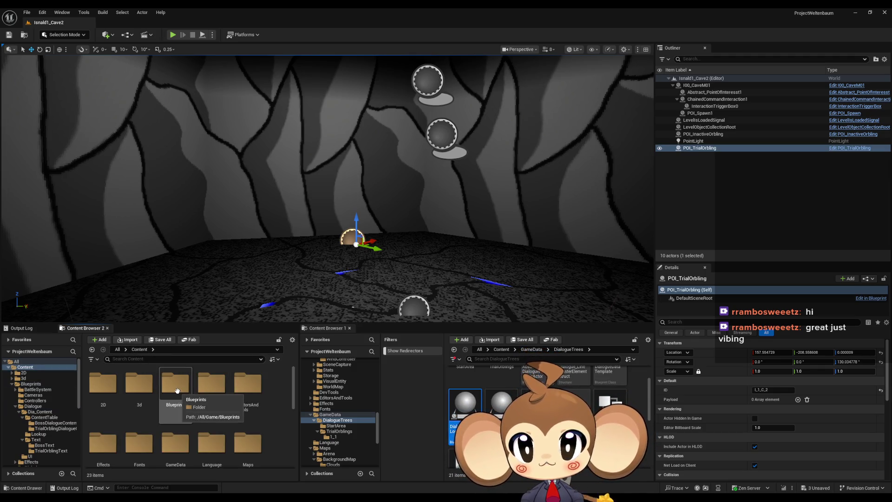
Step: Navigate Blueprints > OverworldLogic > Interactions > DialogueInteraction and open Interaction_Dialogue
double_click(177, 391)
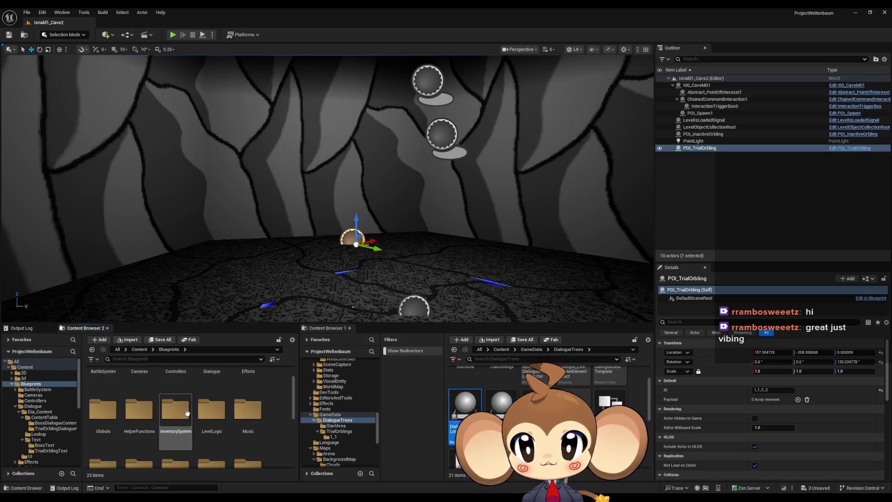
scroll(187, 414, "down", 1)
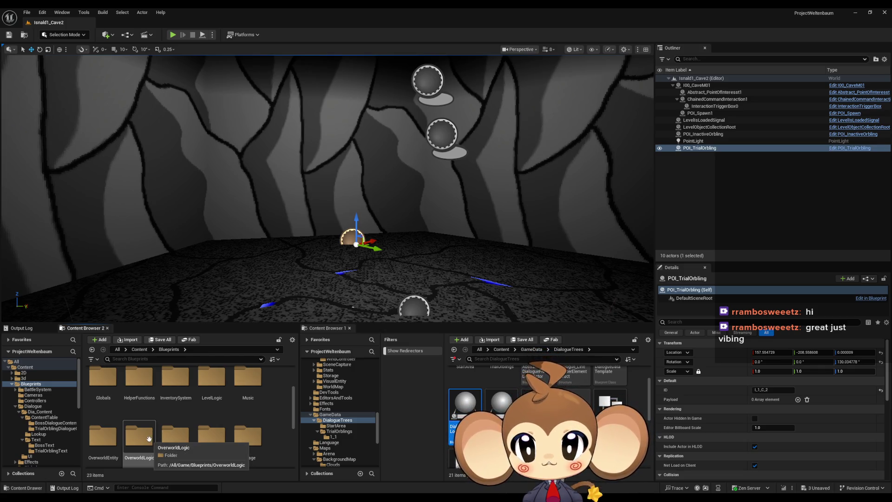
double_click(149, 438)
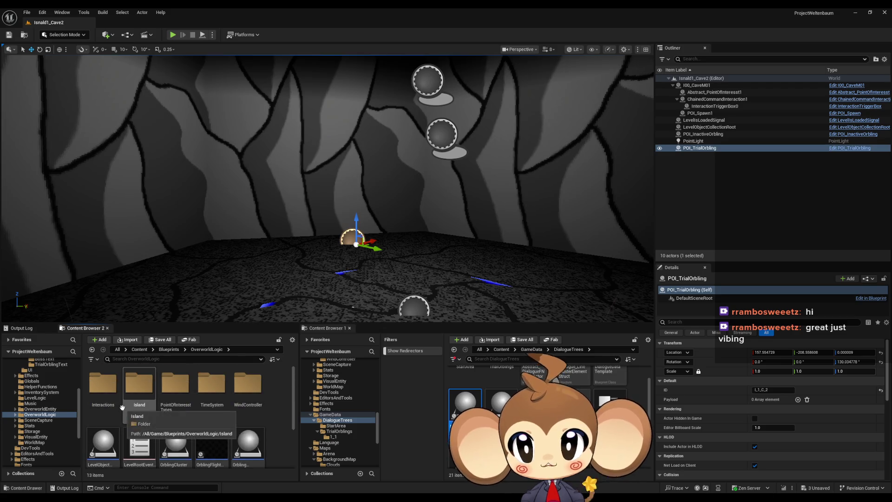
double_click(114, 399)
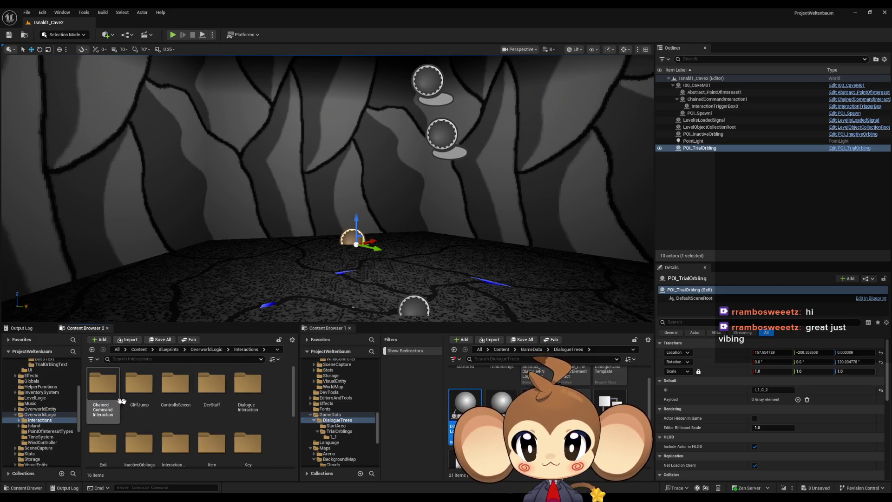
double_click(248, 388)
left_click(113, 393)
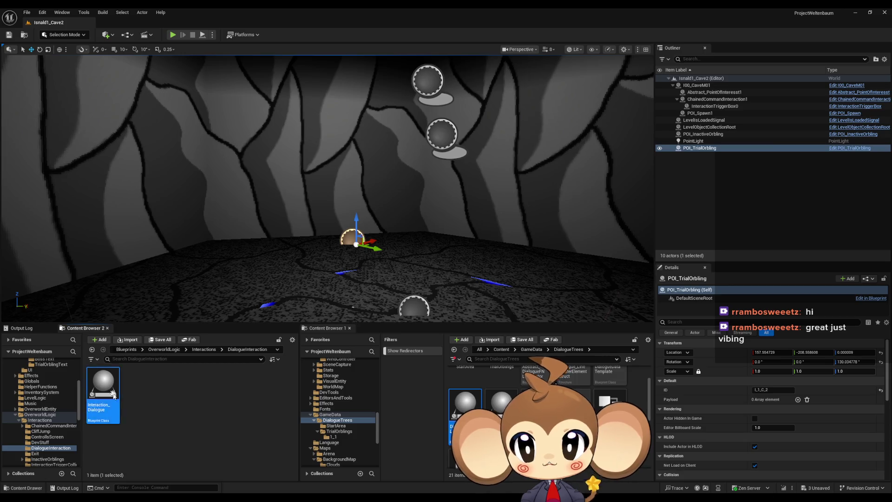
double_click(113, 393)
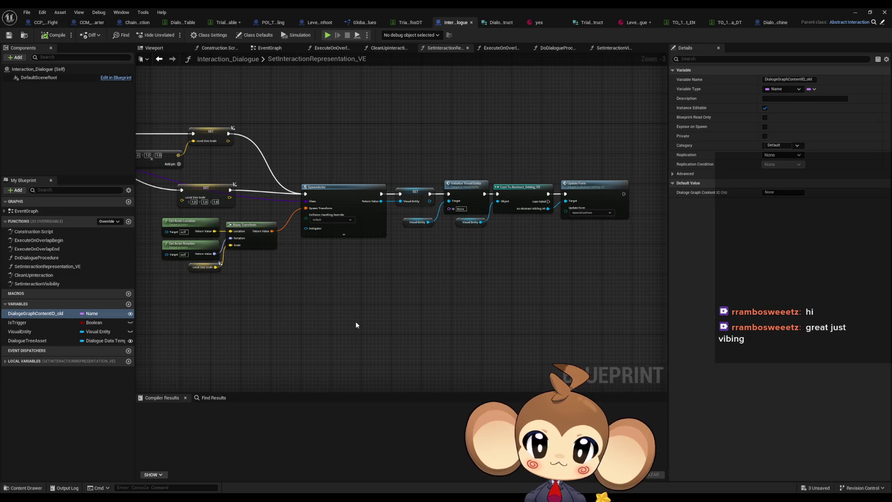
Step: Open the DoDialogueProcedure function graph, briefly checking ExecuteOnOverlapBegin
left_click_drag(358, 322, 830, 363)
scroll(522, 264, "up", 3)
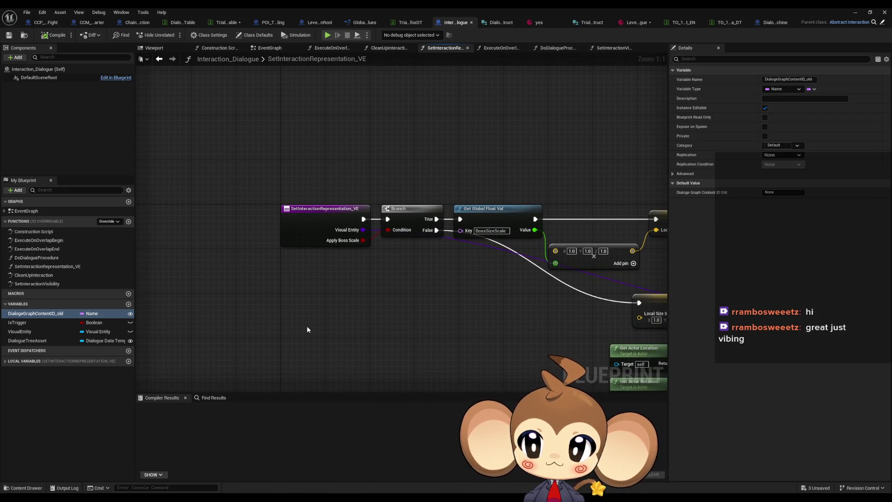
left_click(68, 259)
double_click(69, 259)
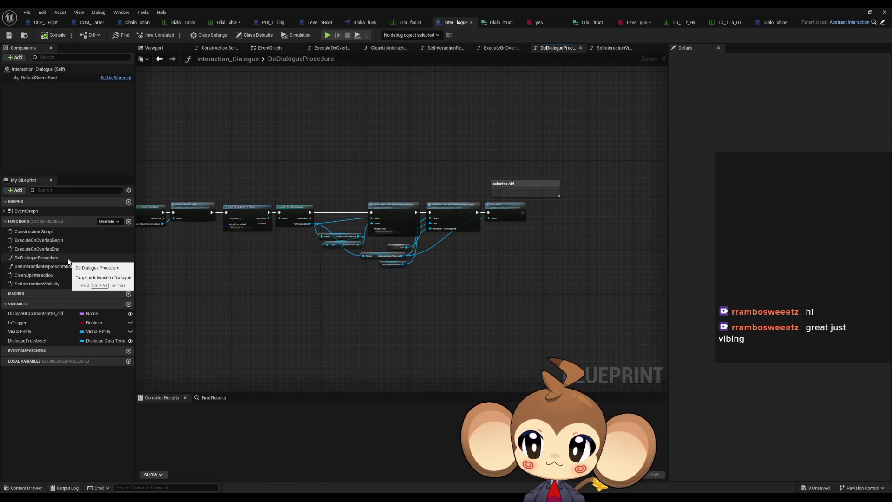
double_click(47, 241)
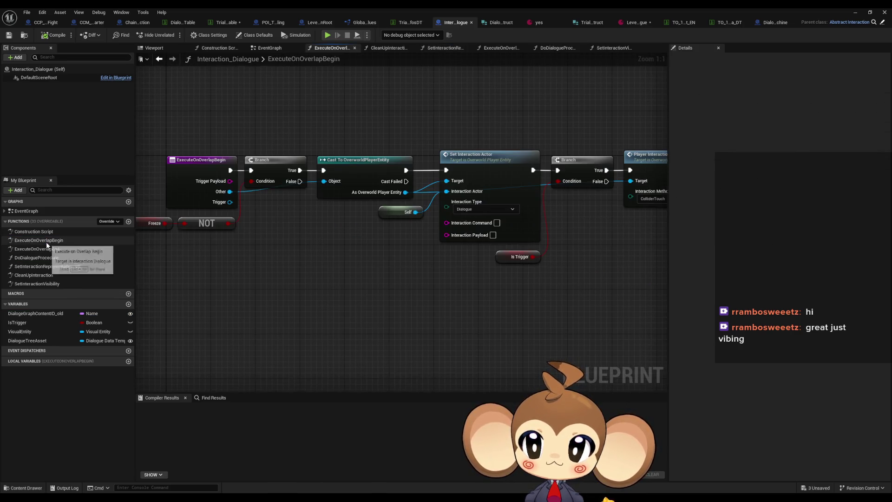
double_click(46, 258)
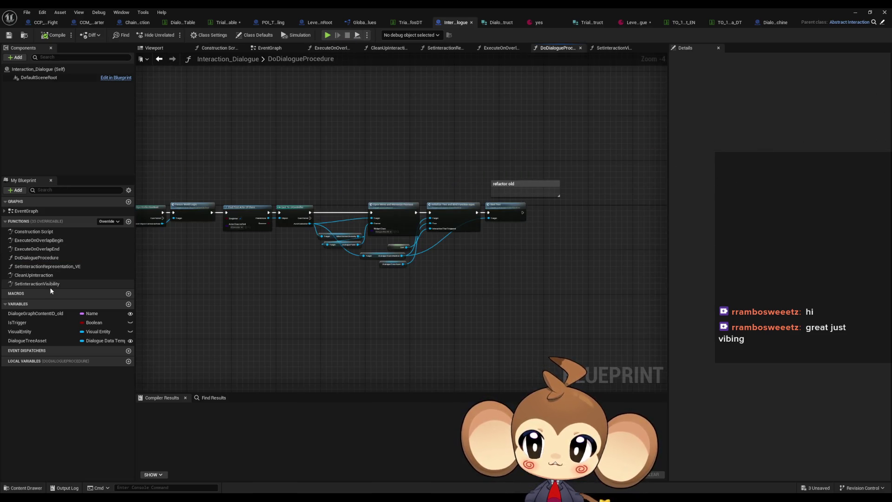
Step: Trace DoDialogueProcedure from Cast To UIController to Initialize Tree, then float the editor window
scroll(448, 251, "up", 2)
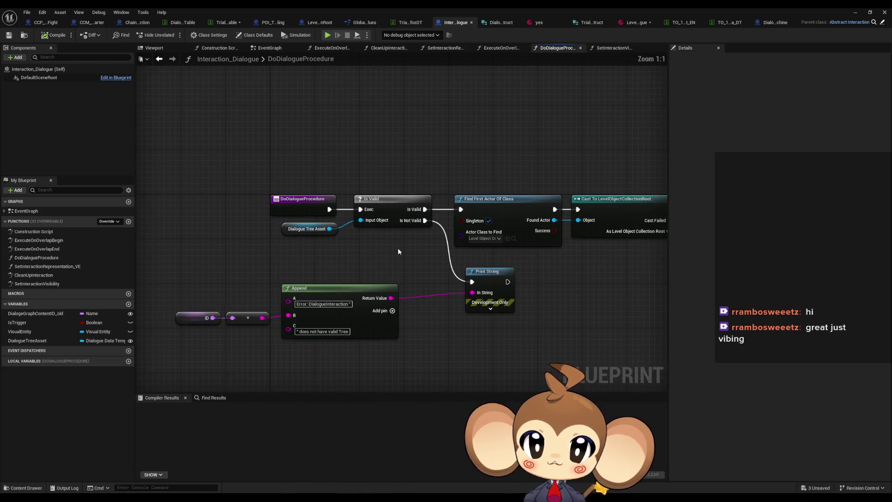
scroll(470, 252, "up", 3)
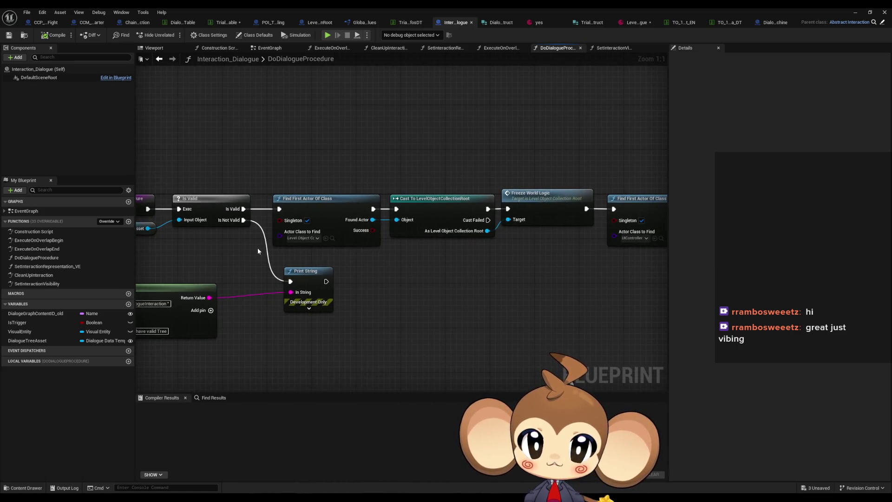
left_click_drag(450, 265, 33, 249)
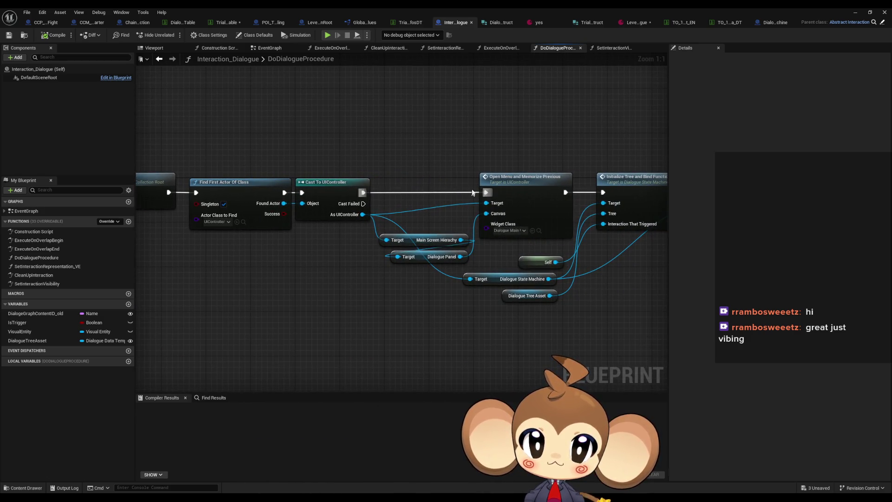
left_click(511, 181)
left_click_drag(613, 218, 477, 228)
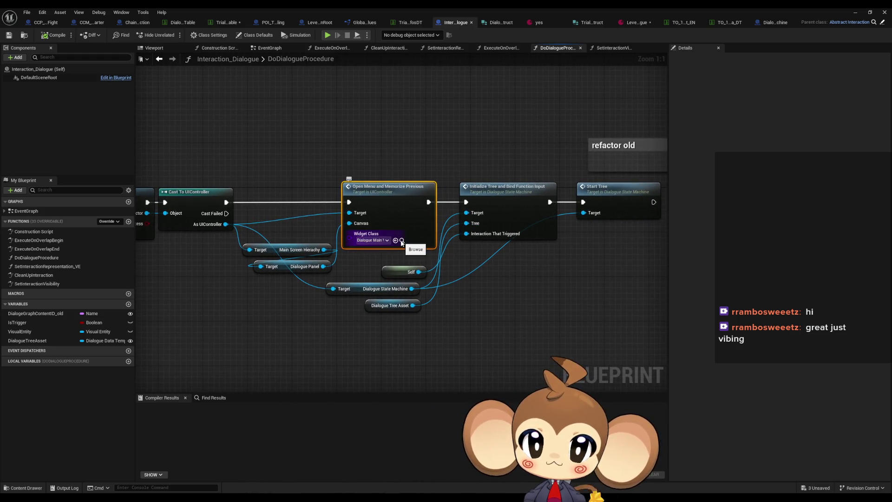
left_click_drag(477, 155, 527, 258)
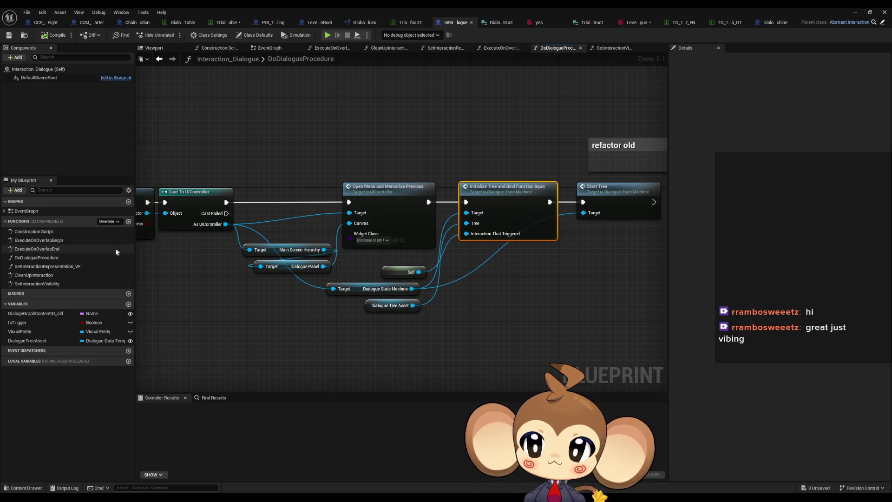
double_click(316, 8)
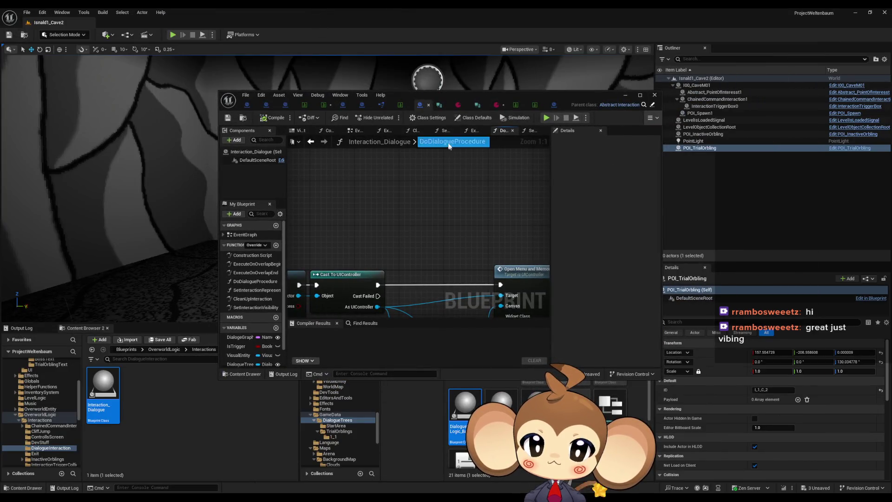
Step: Open DialogueStateMachineOld from the Blueprints > Dialogue folder
left_click_drag(431, 104, 402, 51)
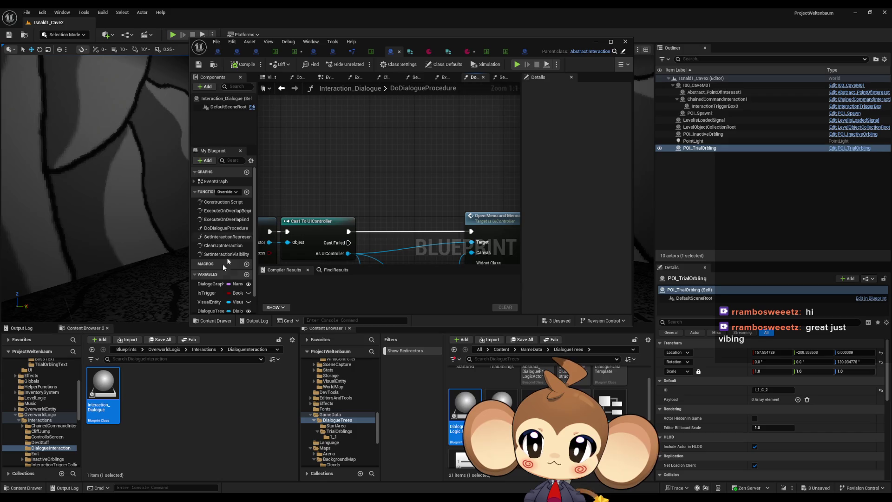
left_click(126, 348)
double_click(212, 384)
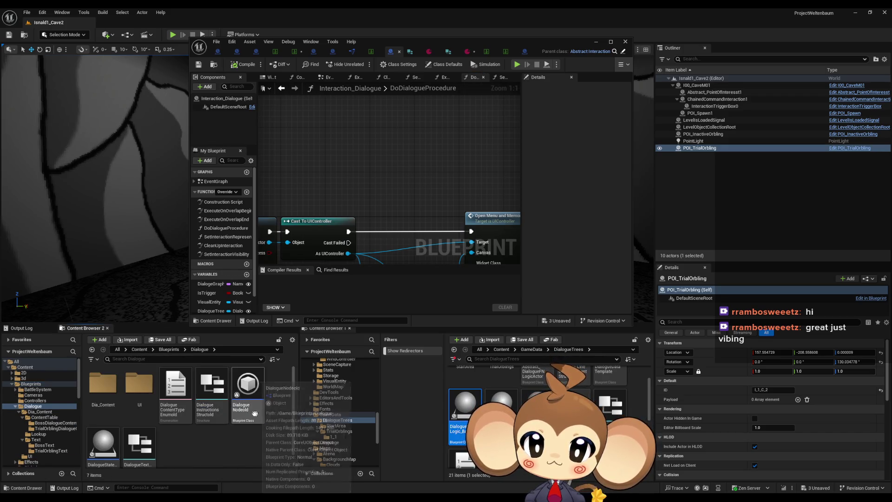
double_click(101, 441)
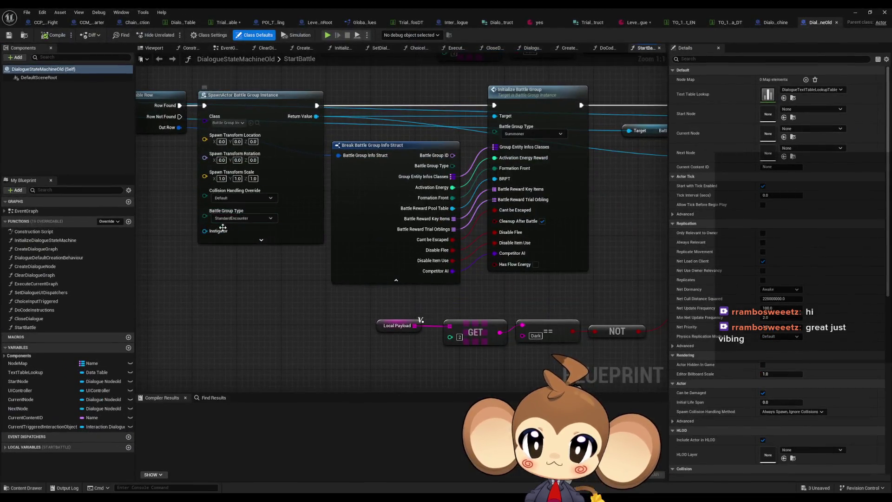
Step: Pan the StartBattle graph to the Battle Controller and Battle Group Instance SpawnActor nodes
mouse_move(223, 228)
left_mouse_down()
mouse_move(389, 330)
mouse_move(464, 348)
left_mouse_up()
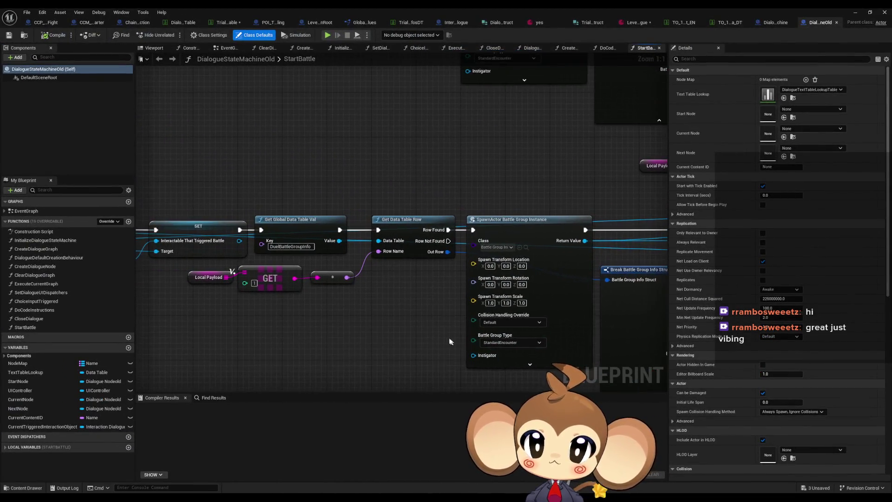
scroll(410, 329, "down", 5)
scroll(277, 278, "up", 5)
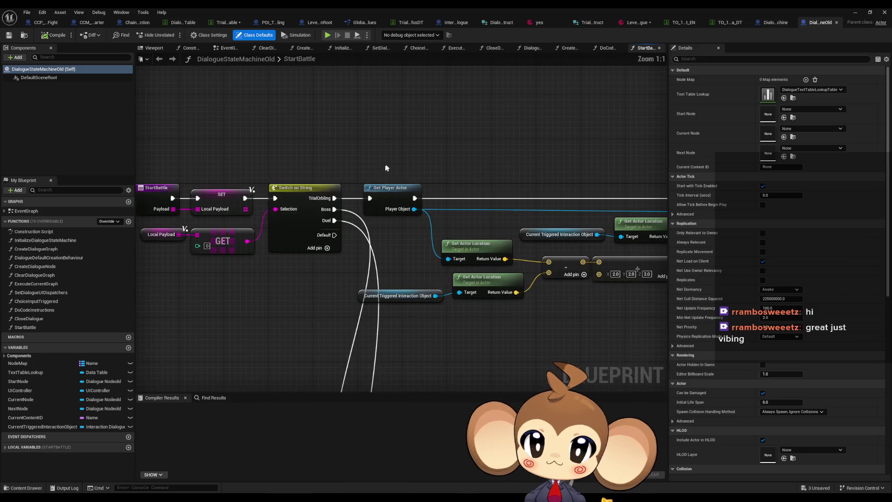
left_click_drag(278, 277, 383, 292)
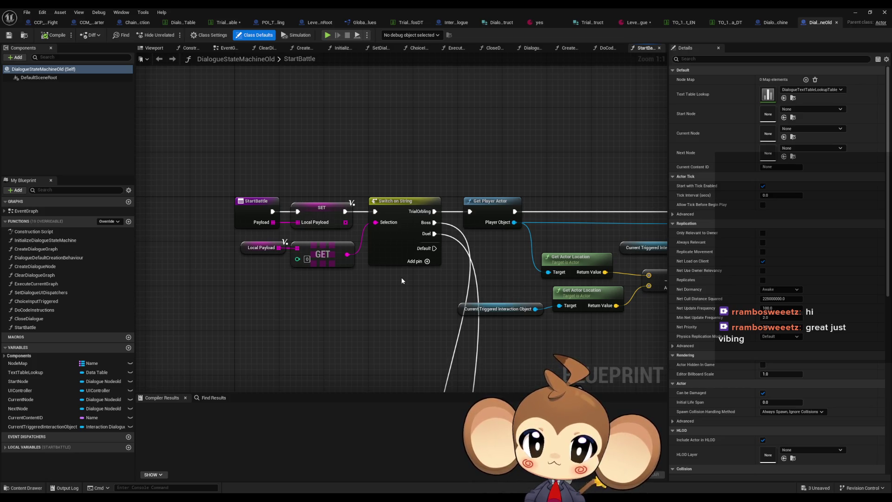
scroll(400, 277, "down", 5)
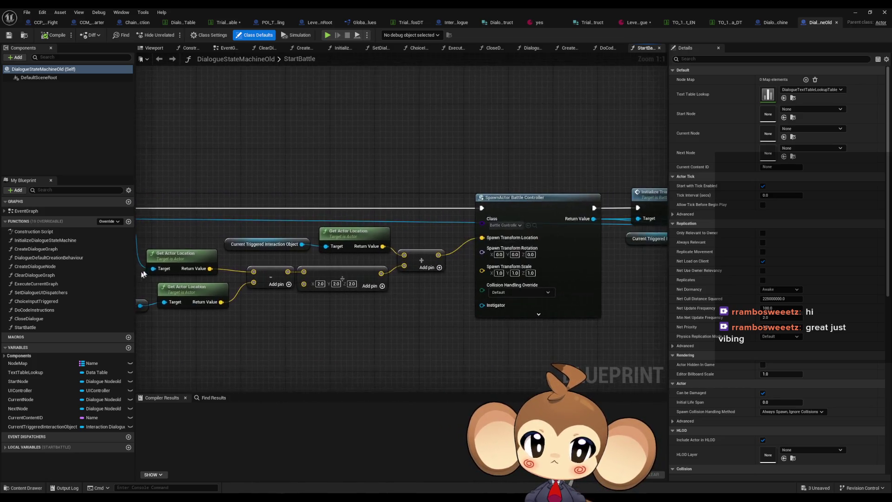
left_click_drag(406, 285, 306, 279)
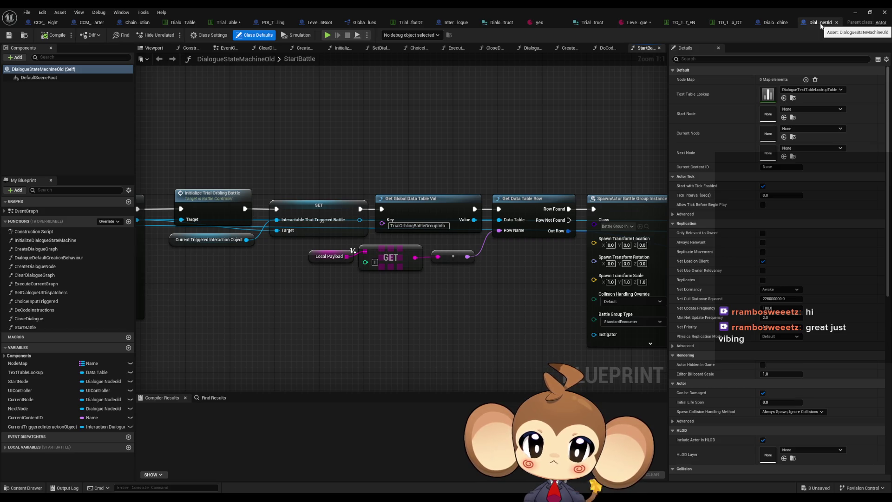
left_click_drag(546, 227, 423, 229)
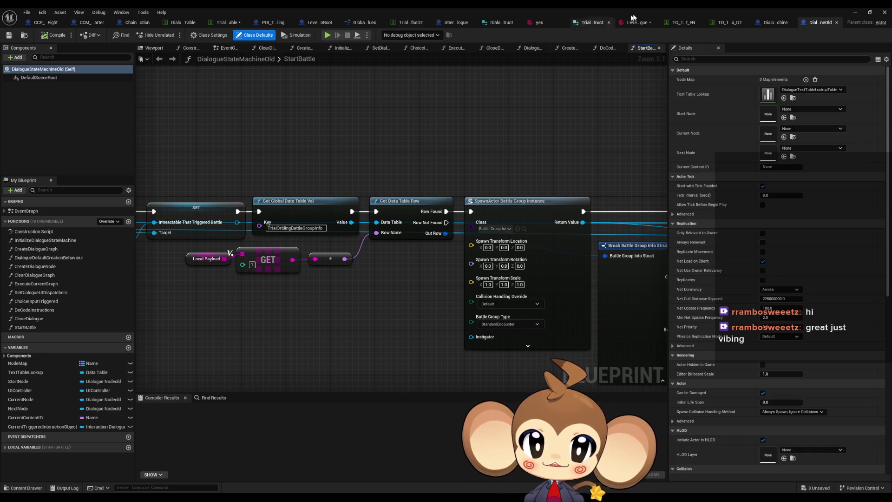
left_click(731, 23)
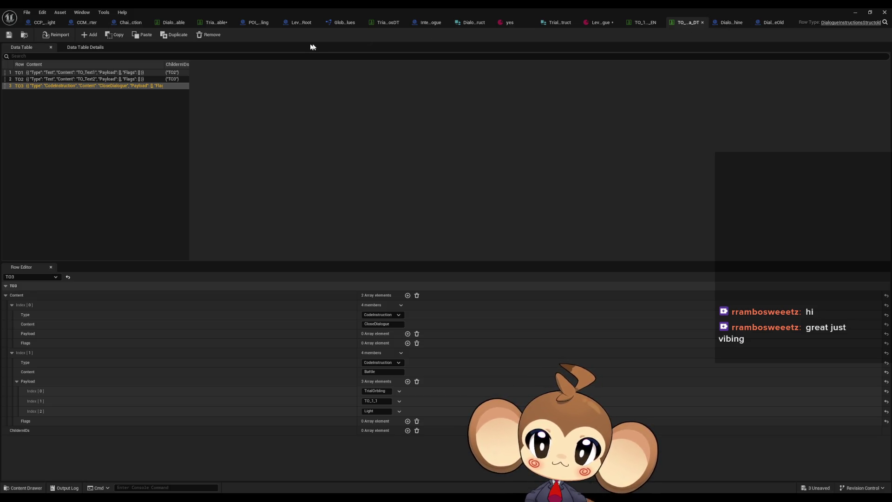
Step: Restore the data table window and open DialogueStateMachine maximized on TriggerLogicSpawnLogicActor
double_click(355, 7)
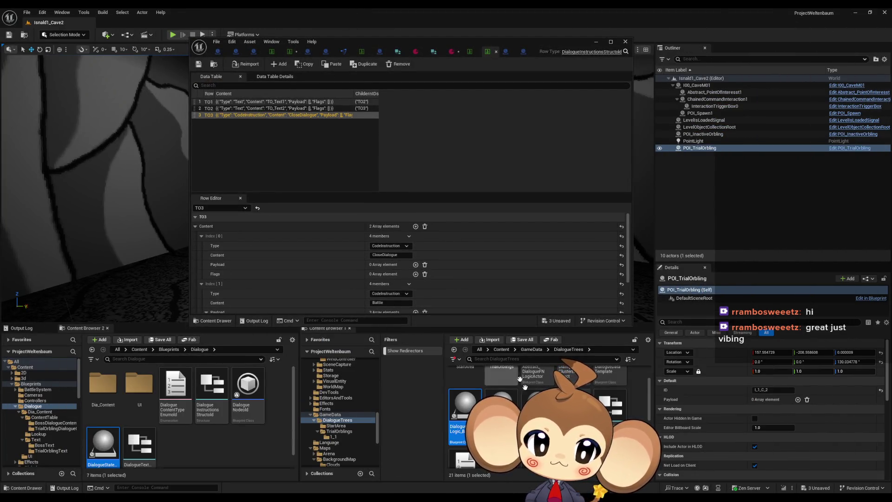
scroll(517, 371, "down", 2)
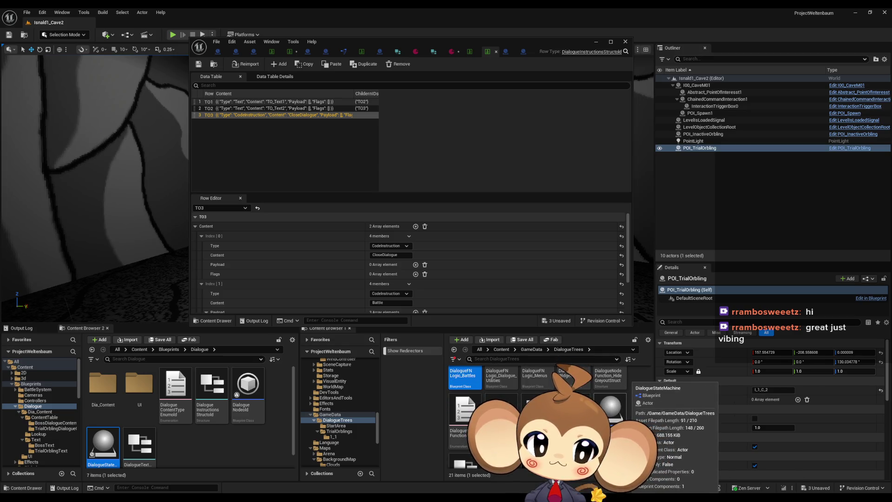
double_click(610, 405)
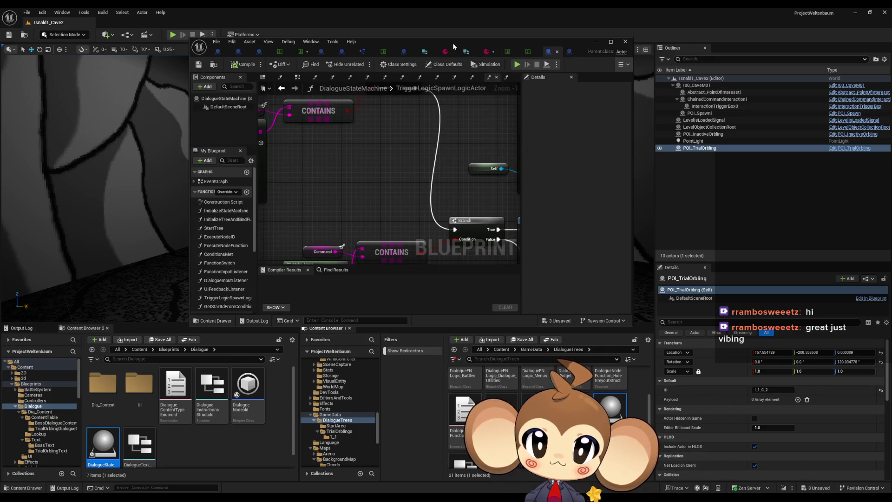
double_click(452, 42)
scroll(334, 282, "down", 5)
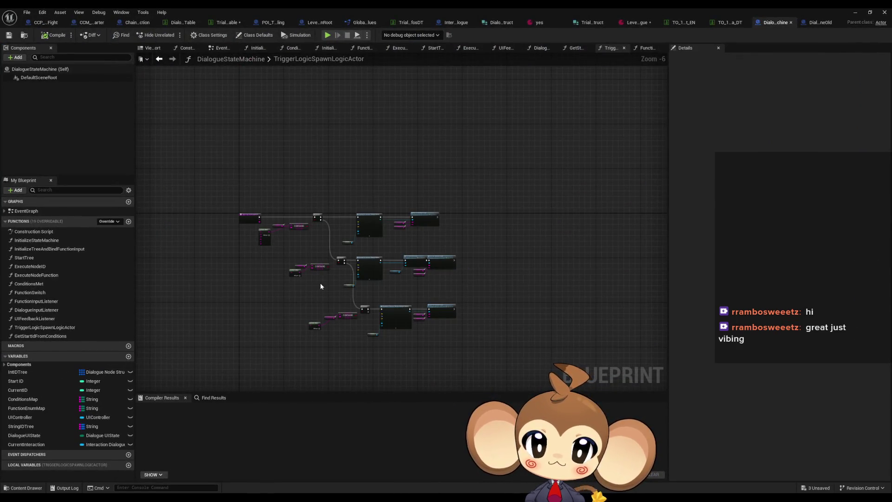
Step: Open the spawn node's DialogueFNLogic_Battles class and view its ExecuteDialogueLogic entry and Sequence
scroll(320, 286, "up", 6)
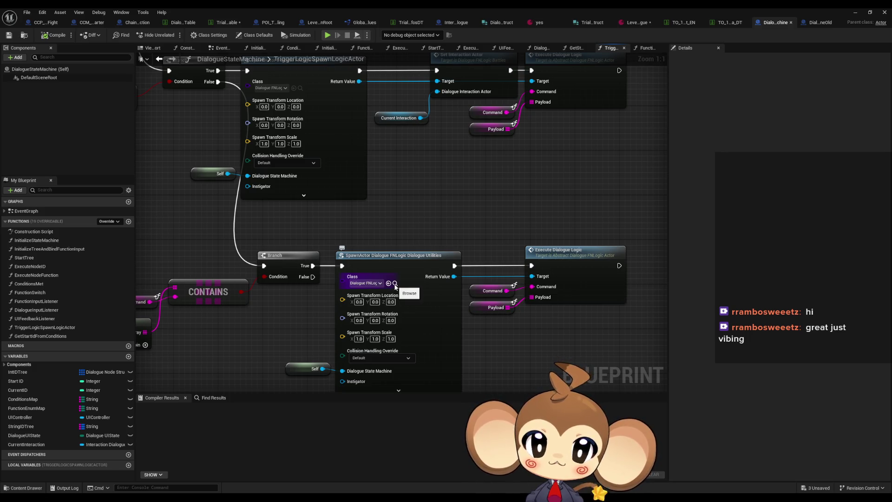
scroll(395, 286, "up", 3)
left_click(279, 219)
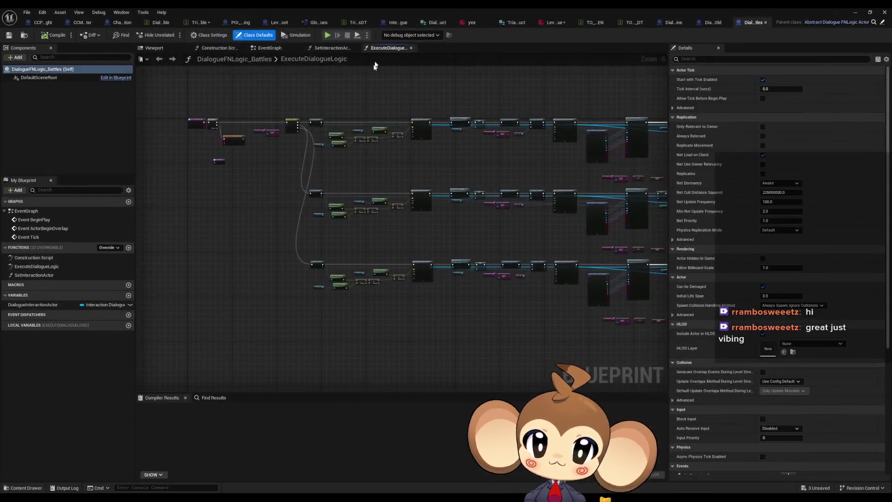
scroll(360, 166, "up", 5)
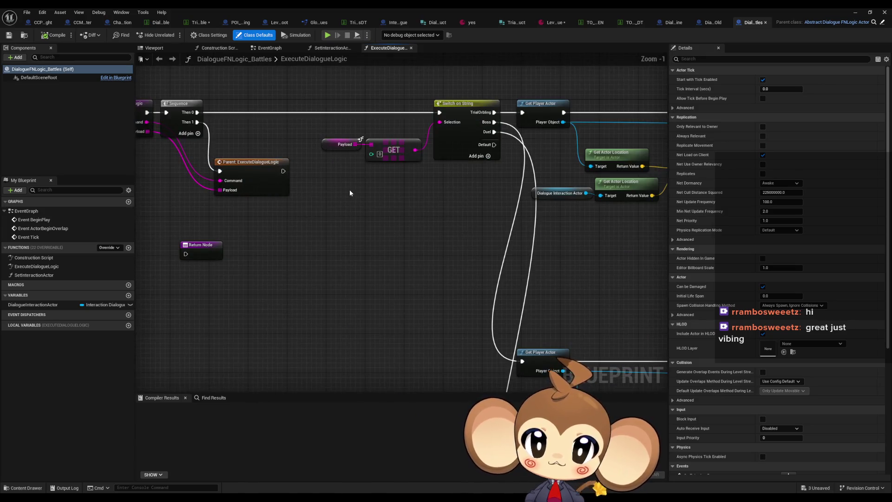
left_click_drag(350, 194, 425, 223)
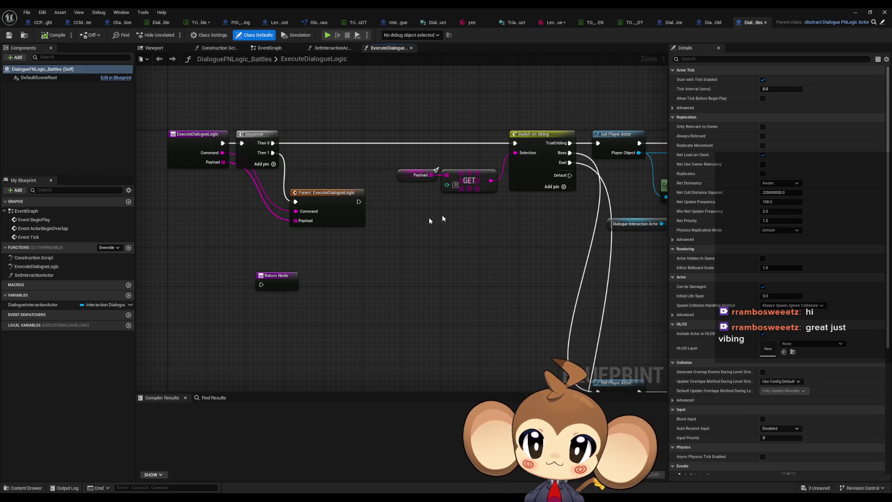
Step: Compare with the old StartBattle's Initialize Battle Group nodes, then select TriggerLogicSpawnLogicActor's entry node
left_click(713, 22)
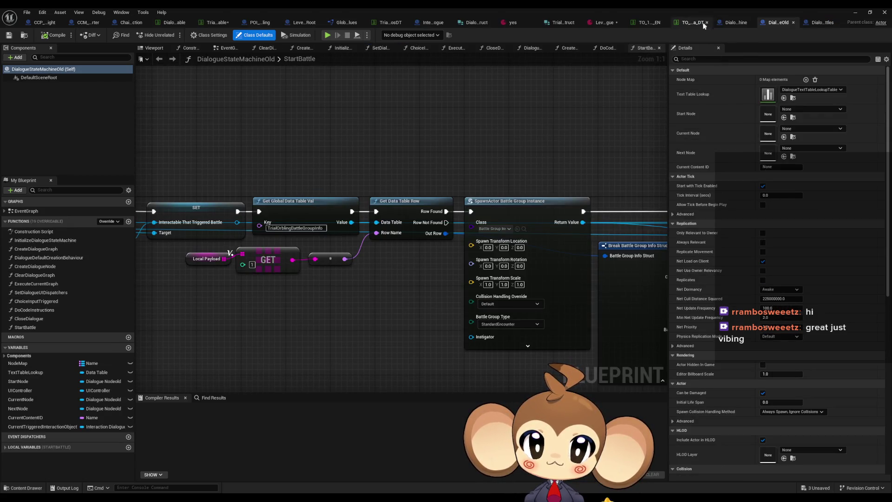
left_click_drag(500, 214, 367, 212)
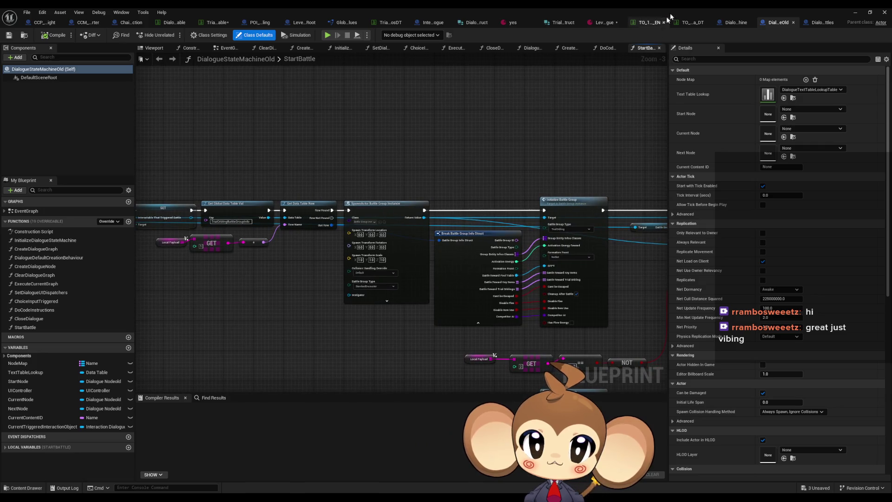
left_click(735, 23)
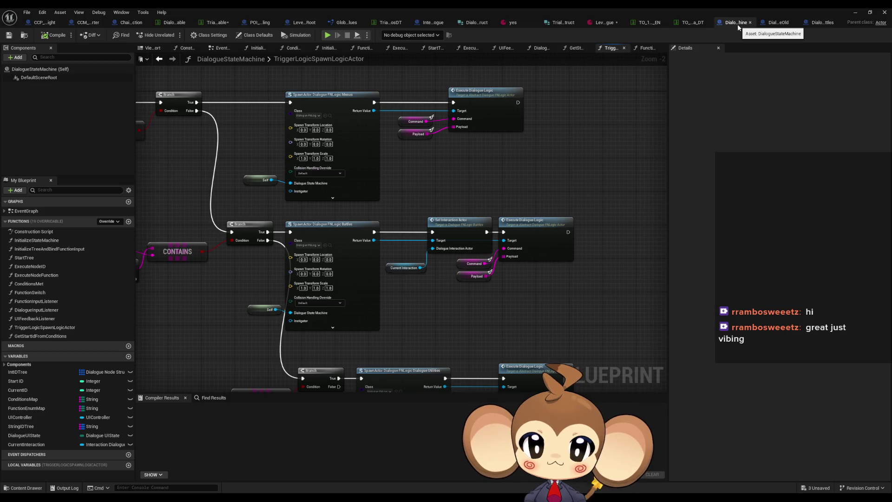
left_click_drag(258, 153, 666, 235)
left_click_drag(310, 147, 374, 207)
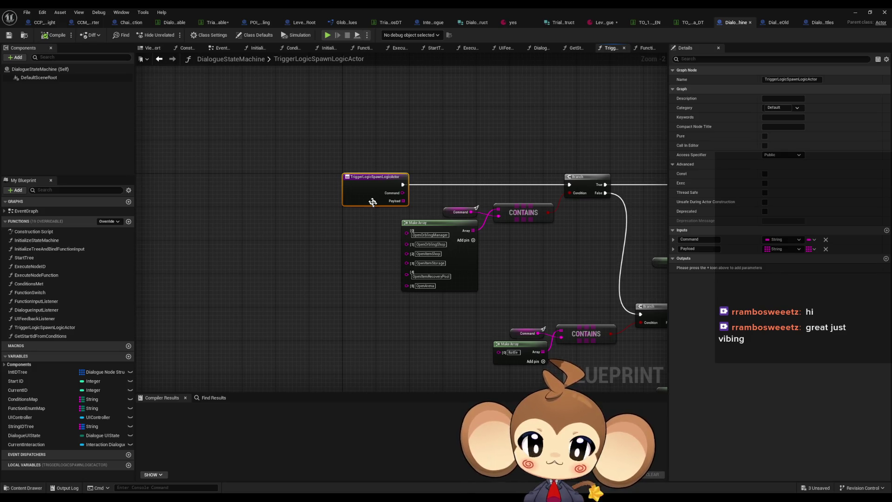
Step: Find class-member references to TriggerLogicSpawnLogicActor and open its call in FunctionSwitch
right_click(365, 186)
mouse_move(377, 259)
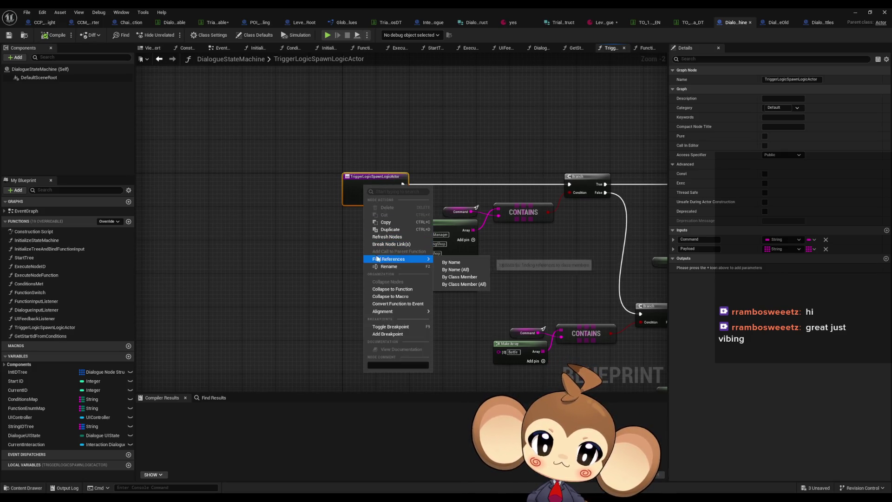
left_click(459, 276)
double_click(186, 426)
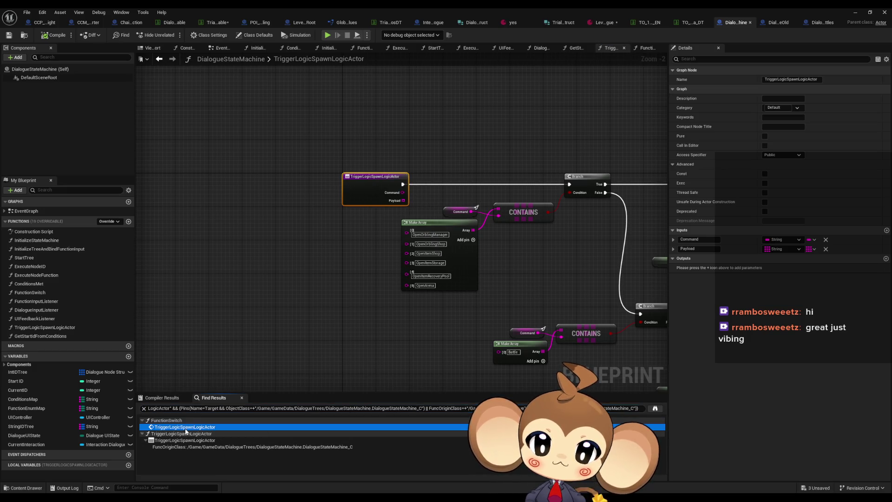
mouse_move(293, 262)
left_mouse_down()
mouse_move(323, 306)
mouse_move(418, 325)
mouse_move(372, 418)
left_mouse_up()
mouse_move(353, 331)
left_mouse_down()
mouse_move(343, 320)
mouse_move(568, 338)
left_mouse_up()
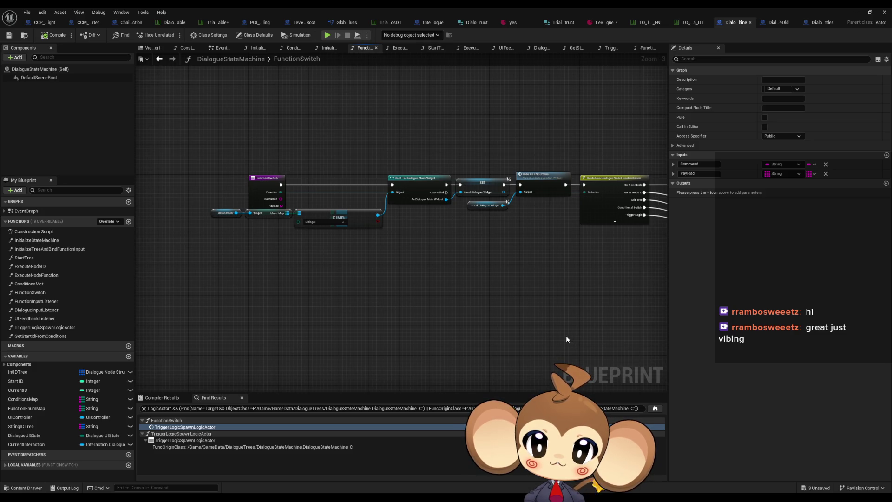
left_click_drag(566, 337, 484, 274)
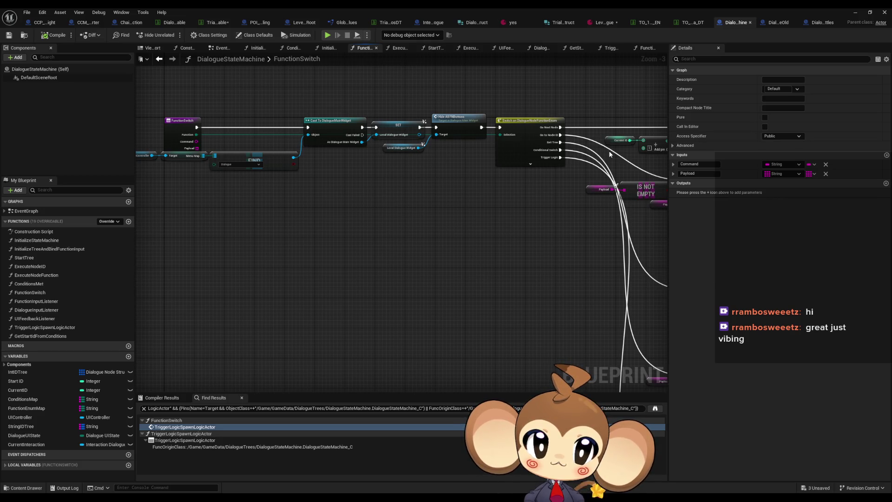
Step: Look over the Interaction_Dialogue DoDialogueProcedure graph, then view DialogueFNLogic_Battles
left_click(432, 25)
left_click(536, 279)
scroll(407, 232, "down", 1)
mouse_move(365, 210)
left_mouse_down()
mouse_move(383, 224)
mouse_move(368, 194)
left_mouse_up()
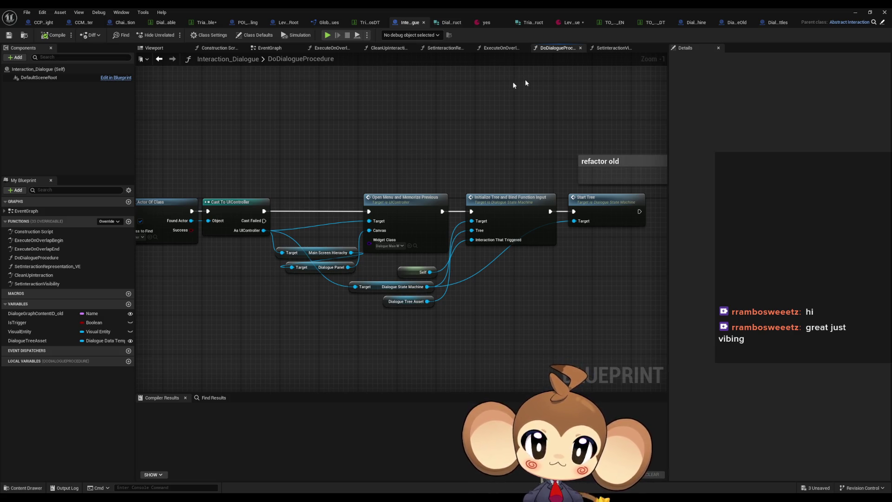
left_click(776, 23)
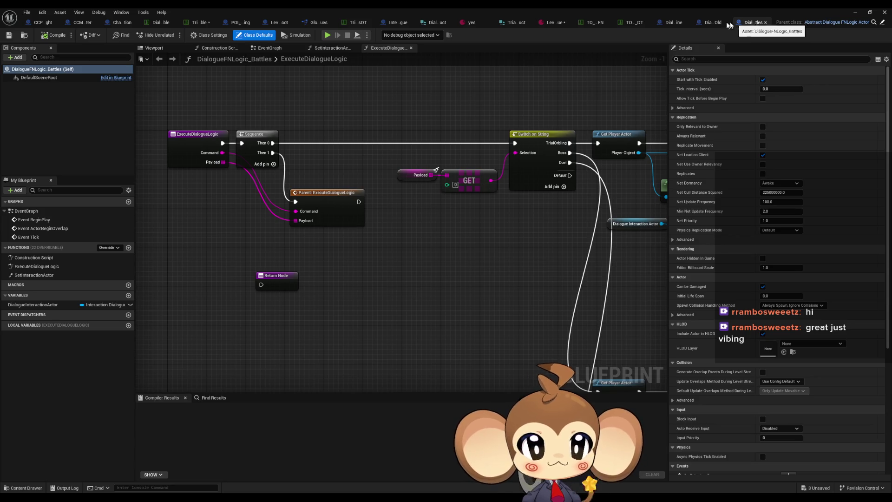
Step: Return to DialogueStateMachine's FunctionSwitch graph and bring up the entry node's actions
left_click(671, 22)
mouse_move(436, 179)
left_mouse_down()
mouse_move(428, 201)
mouse_move(364, 214)
left_mouse_up()
left_click_drag(172, 192, 329, 203)
right_click(264, 176)
Step: List FunctionSwitch references and jump to its call in ExecuteNodeFunction
mouse_move(299, 251)
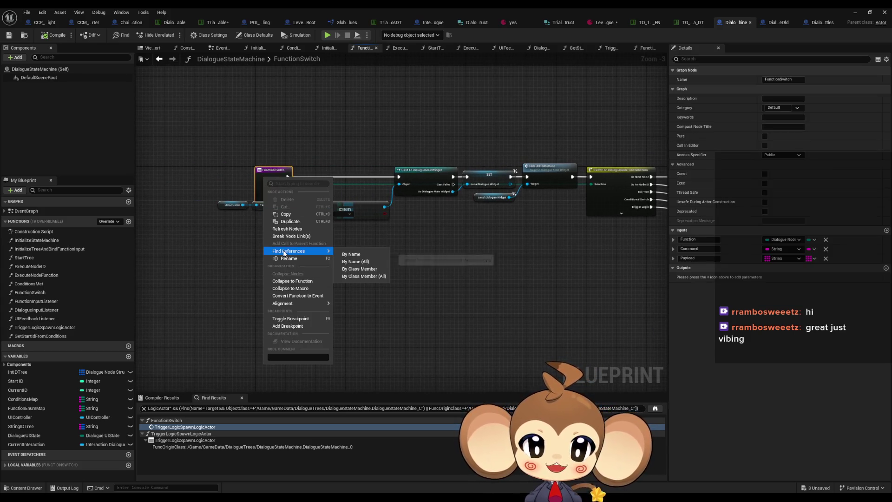
left_click(357, 268)
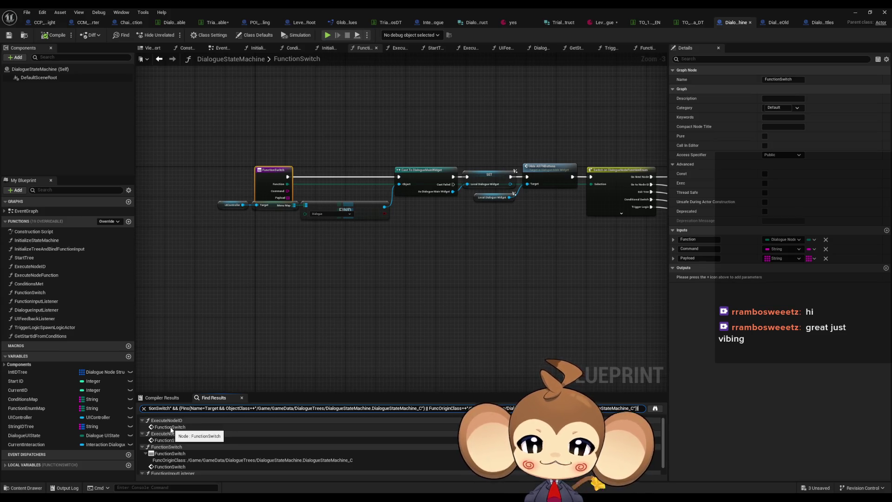
scroll(168, 436, "down", 1)
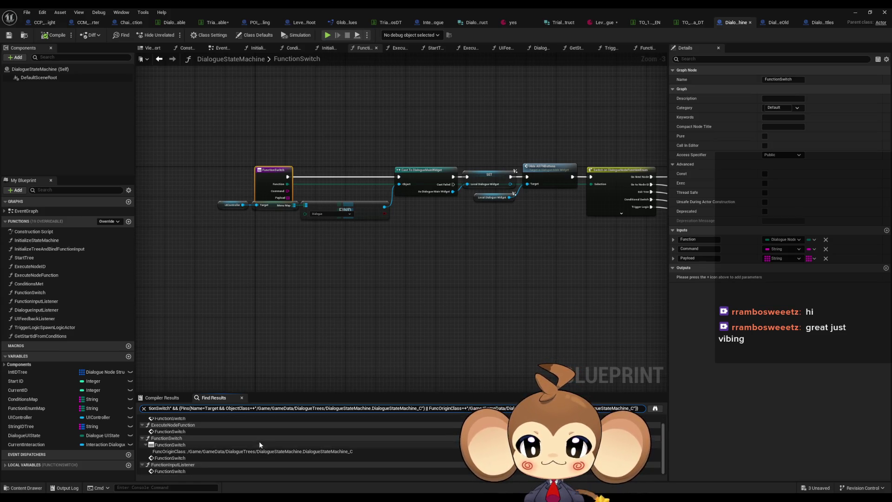
left_click(167, 433)
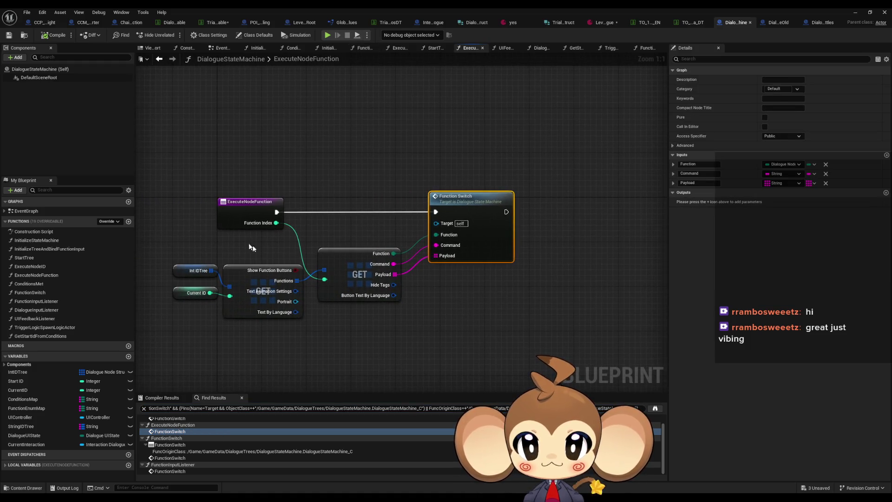
left_click(223, 208)
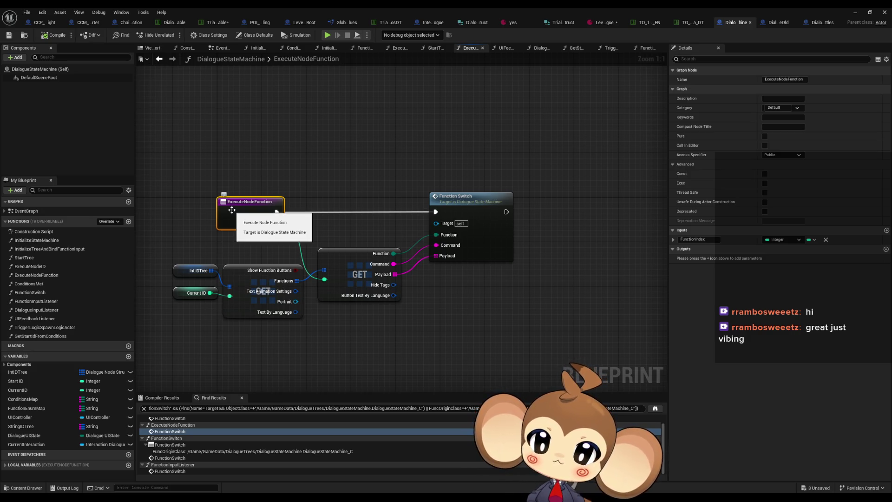
Step: Find references to ExecuteNodeFunction and open the FunctionInputListener function graph
right_click(232, 210)
mouse_move(287, 286)
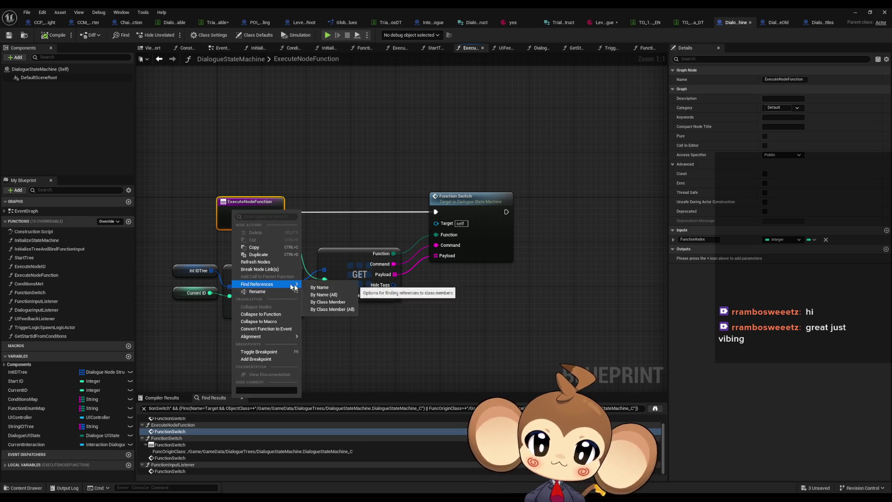
left_click(328, 302)
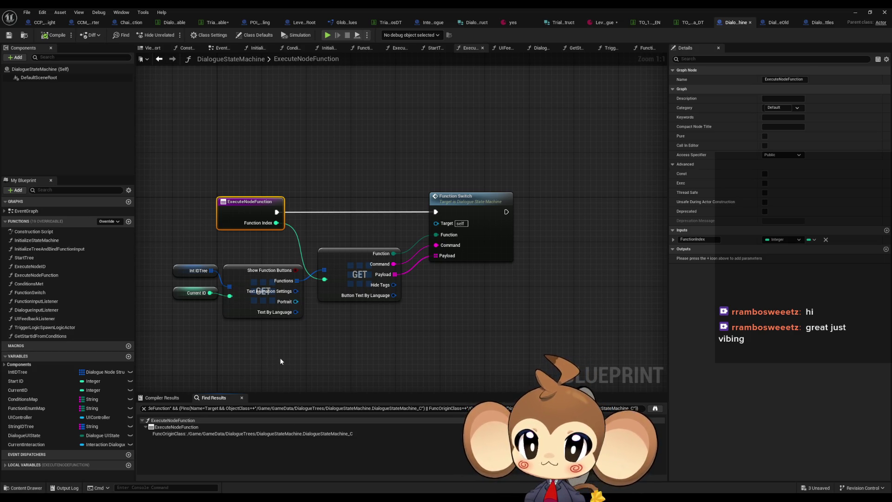
left_click(59, 303)
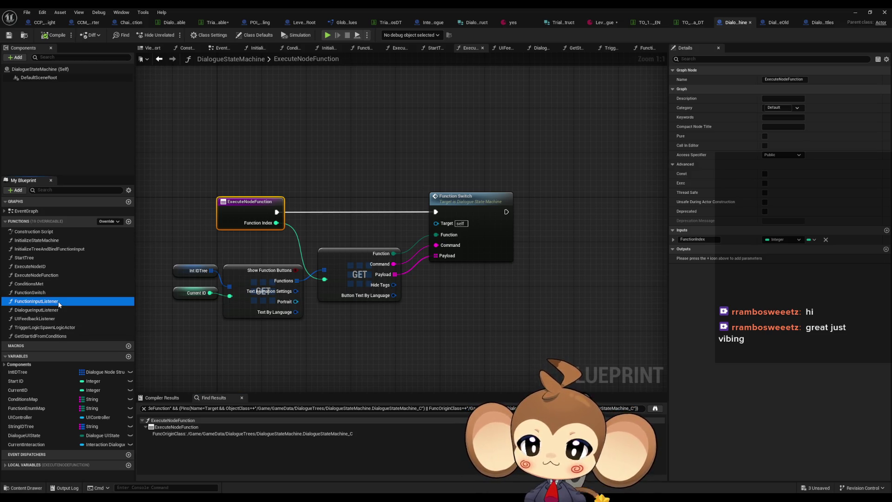
double_click(59, 302)
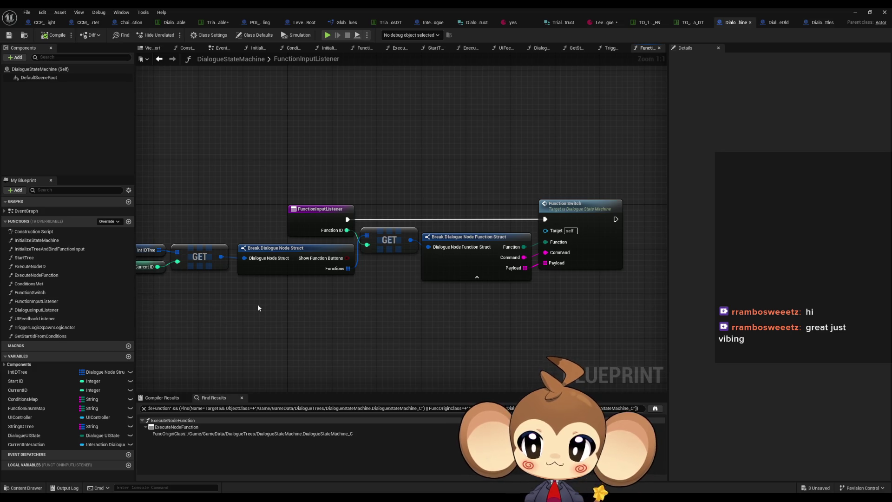
Step: Search for references to the Function Switch node from FunctionInputListener
right_click(314, 216)
mouse_move(213, 202)
left_mouse_down()
mouse_move(316, 213)
mouse_move(270, 212)
left_mouse_up()
left_click_drag(360, 222, 316, 219)
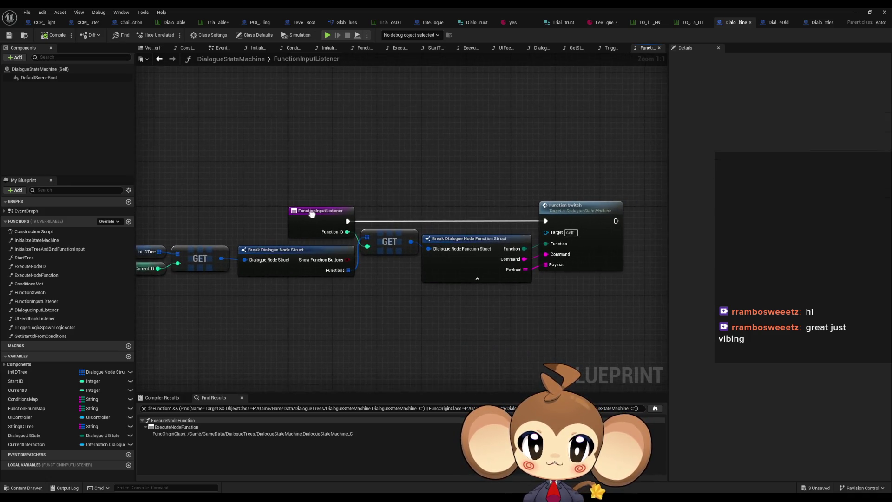
right_click(583, 212)
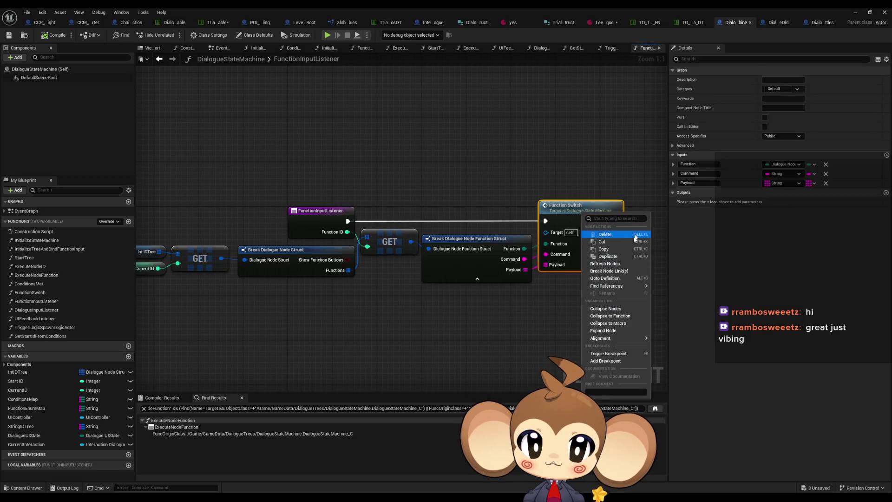
mouse_move(613, 286)
left_click(671, 303)
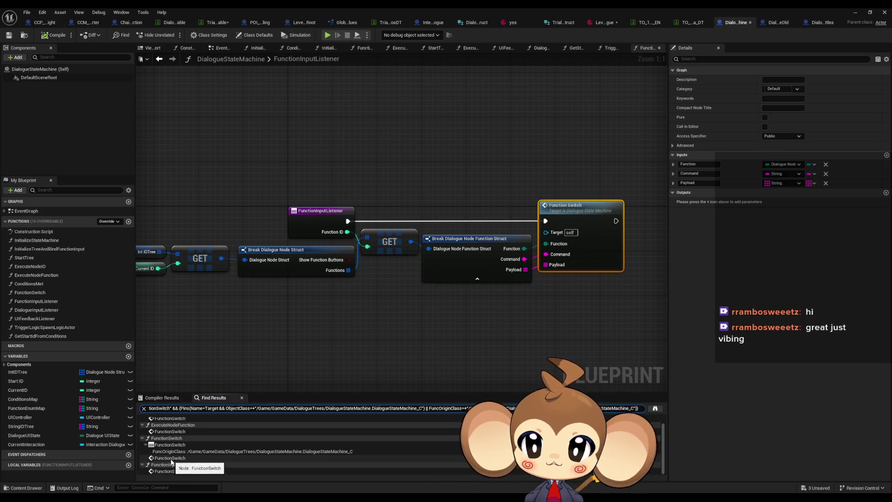
Step: Step through the FunctionSwitch results to the call in ExecuteNodeID
left_click(169, 460)
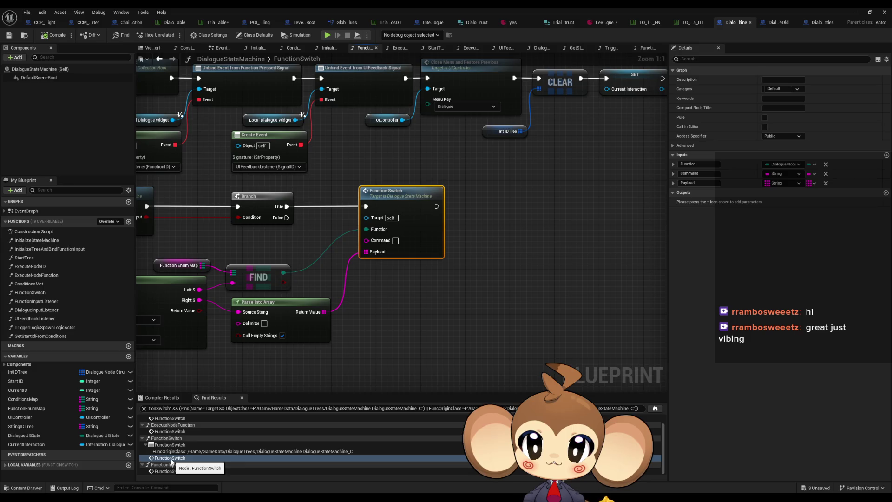
left_click(170, 432)
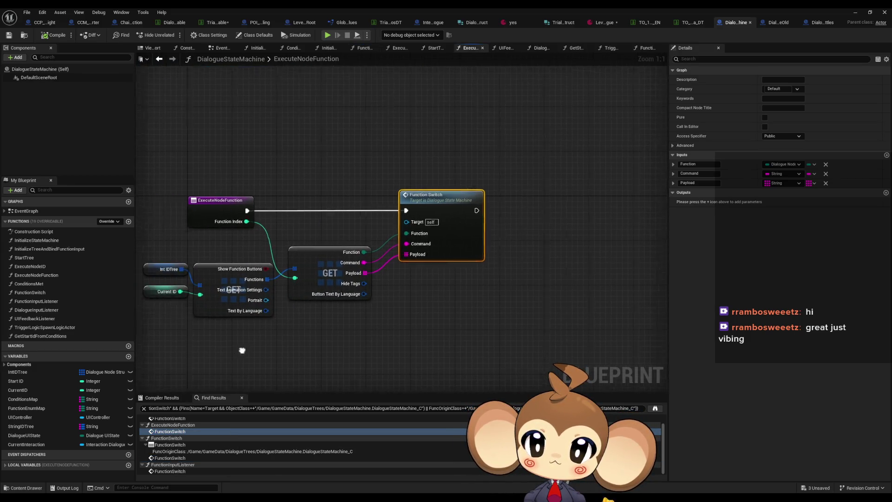
scroll(173, 428, "up", 1)
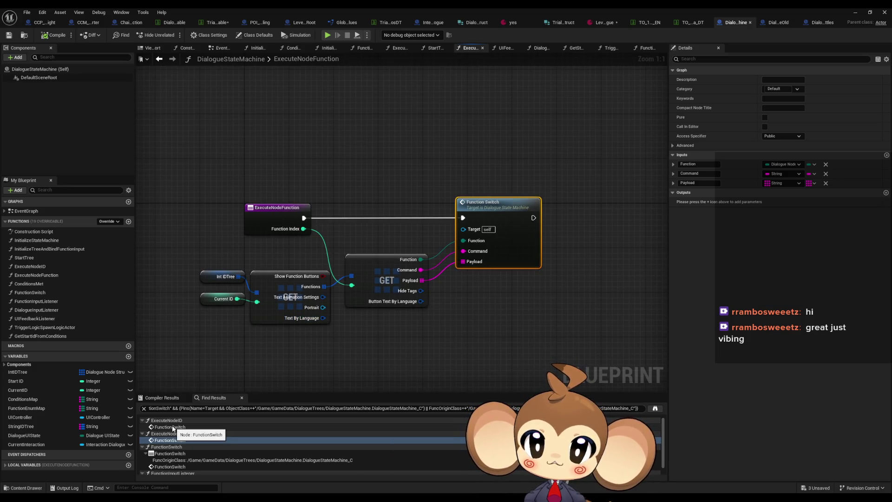
left_click(172, 427)
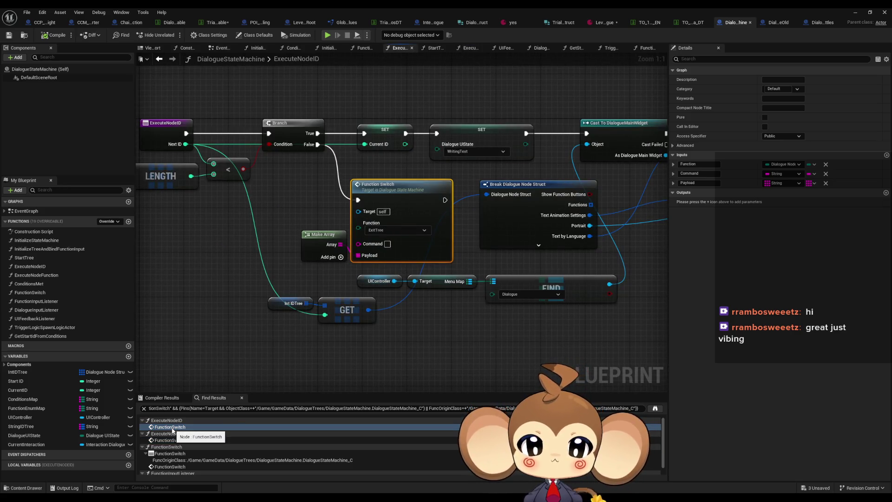
Step: Pan across the ExecuteNodeID graph to the Animate Dialogue Text node and back
left_click_drag(235, 252, 253, 256)
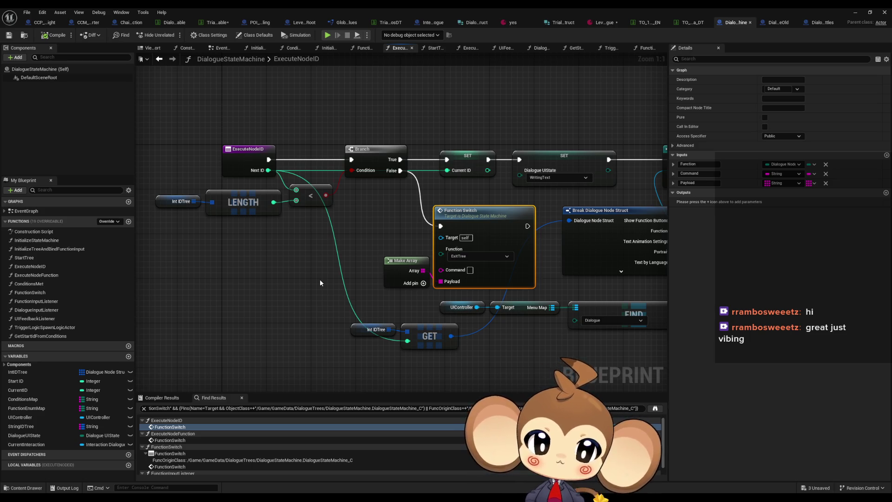
left_click_drag(386, 288, 225, 299)
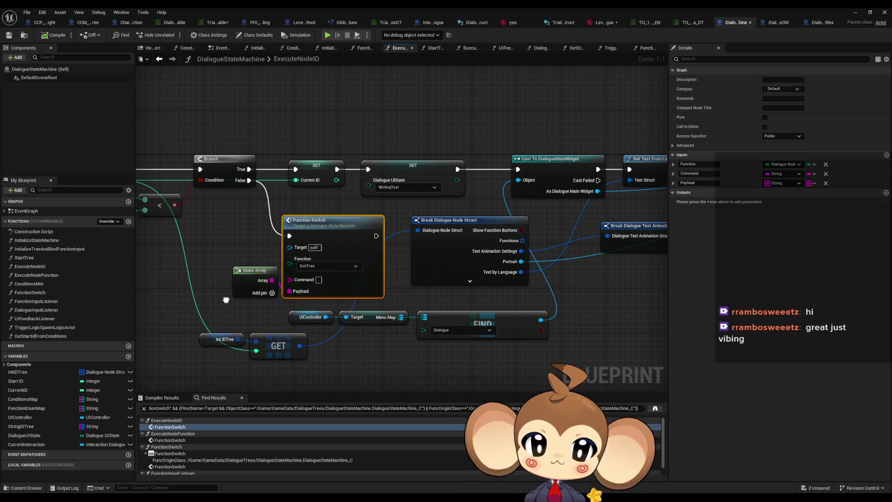
left_click_drag(226, 299, 0, 292)
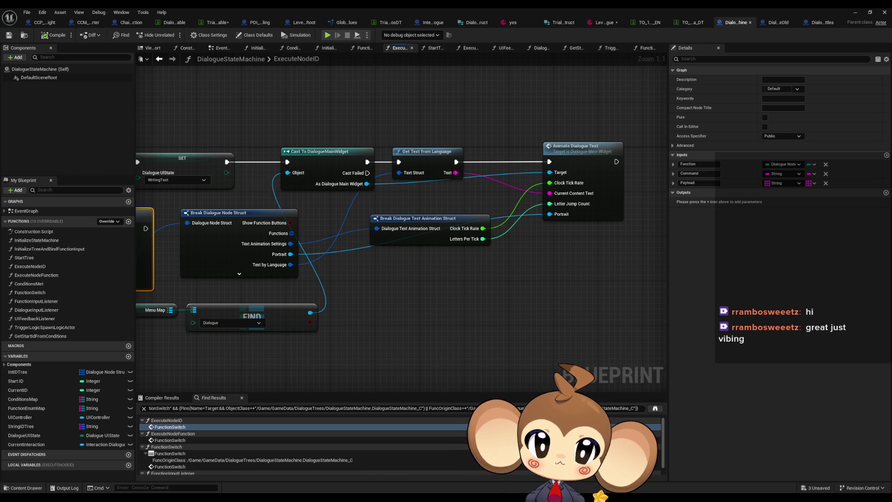
mouse_move(0, 292)
left_mouse_down()
mouse_move(333, 323)
mouse_move(326, 323)
left_mouse_up()
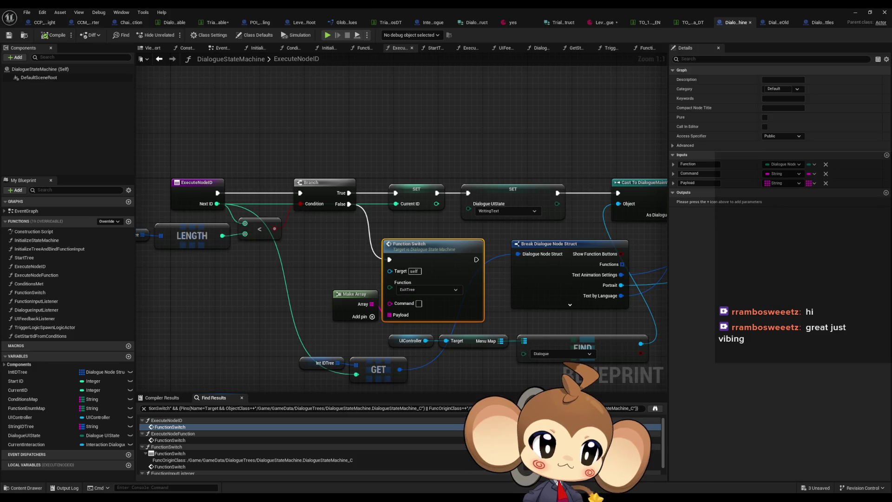
Step: Open ExecuteDialogueLogic in Dialogue Utilities, showing Switch on String and Get Game Controller
double_click(534, 467)
mouse_move(299, 308)
left_mouse_down()
mouse_move(565, 325)
mouse_move(599, 358)
left_mouse_up()
left_click_drag(511, 326, 366, 325)
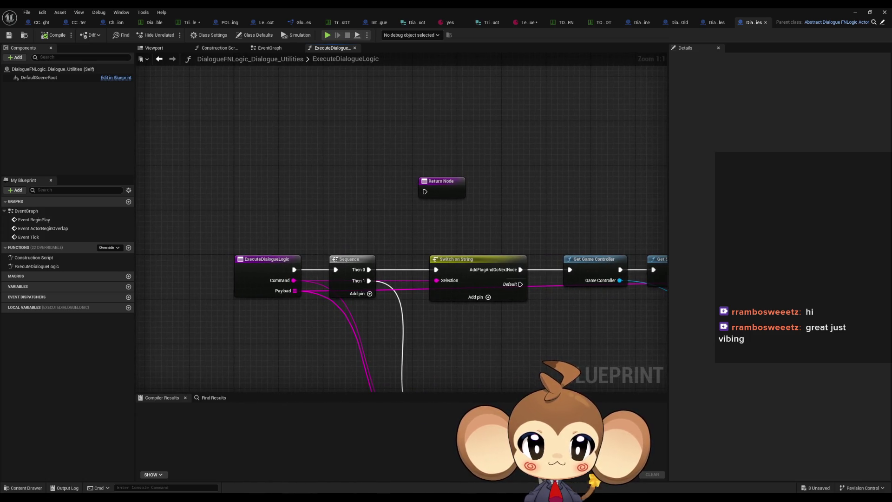
Step: Show DialogueFNLogic_Battles' ExecuteDialogueLogic entry with its Sequence and Switch on String at 1:1
mouse_move(667, 371)
left_mouse_down()
mouse_move(639, 372)
mouse_move(563, 309)
left_mouse_up()
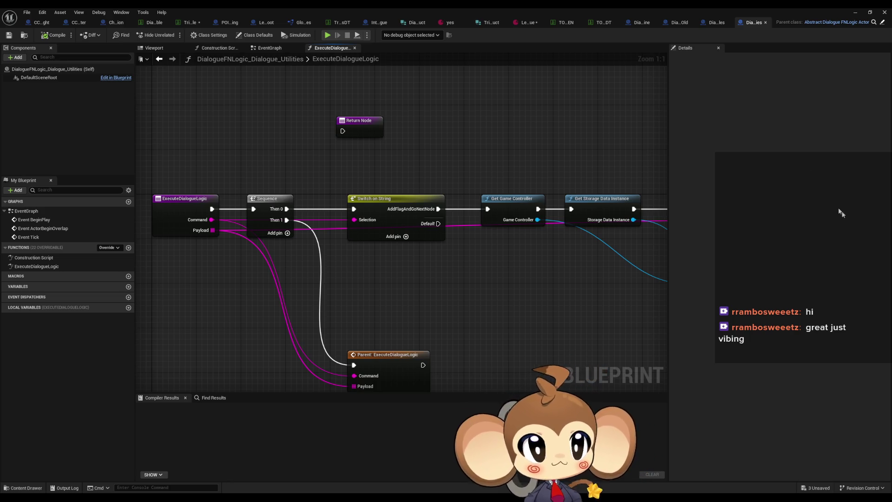
left_click(707, 23)
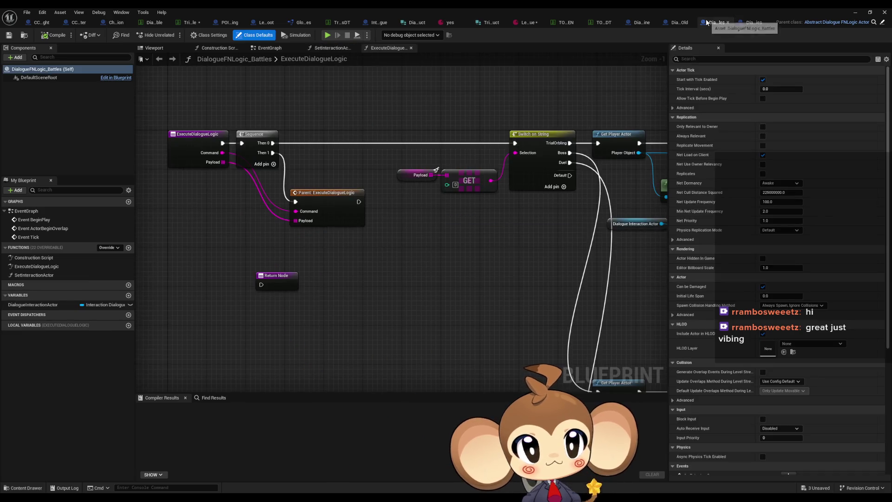
scroll(437, 212, "down", 4)
mouse_move(456, 212)
left_mouse_down()
mouse_move(429, 208)
mouse_move(519, 231)
left_mouse_up()
scroll(520, 231, "up", 4)
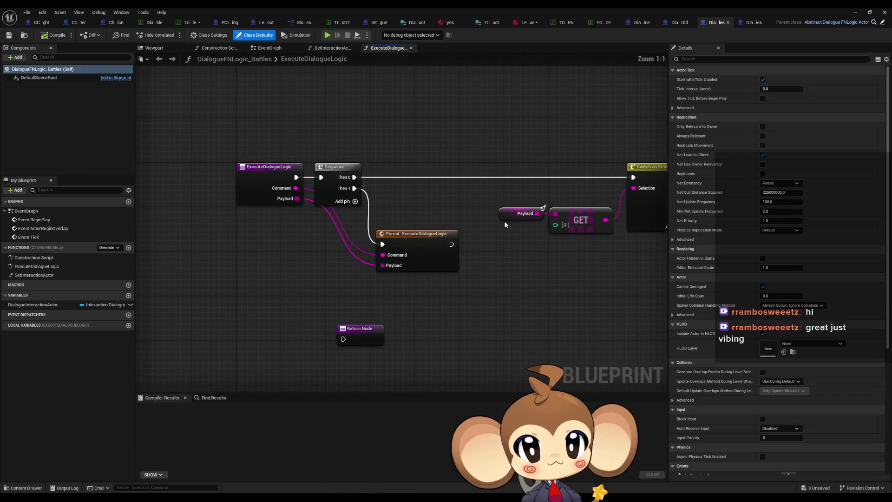
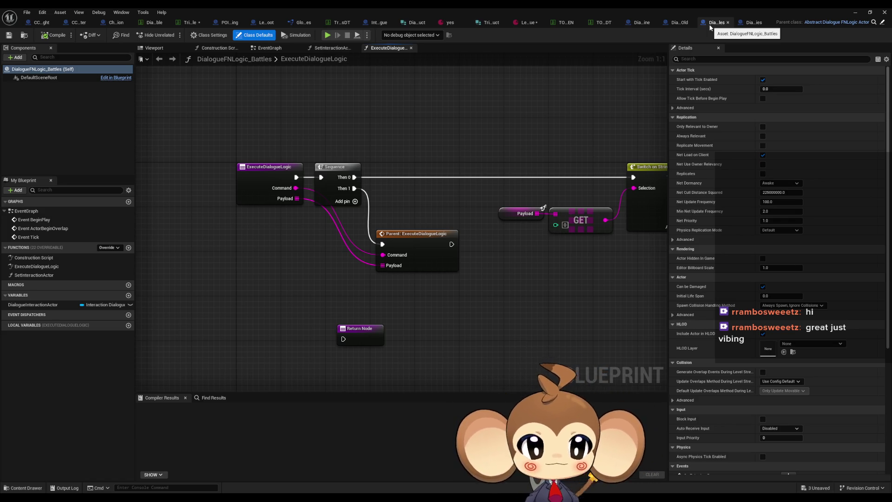
Step: In DialogueStateMachine, browse the StartTree, ExecuteNodeID and FunctionInputListener function graphs
left_click(641, 26)
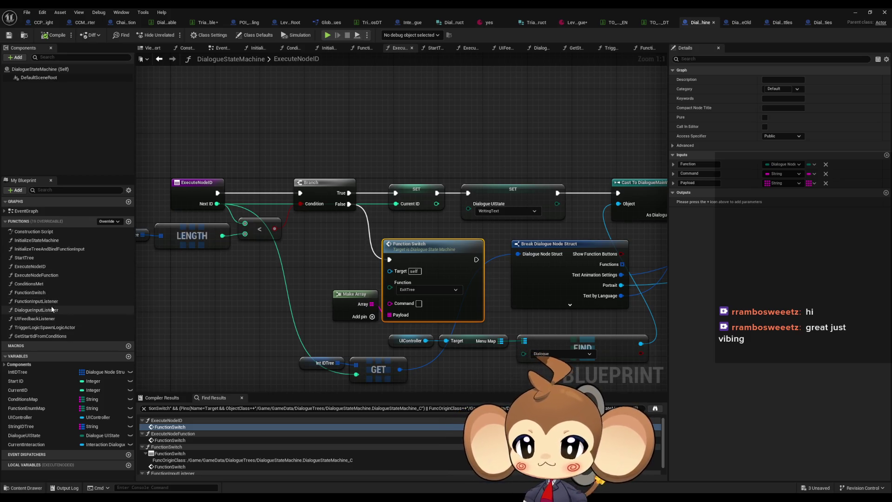
double_click(40, 258)
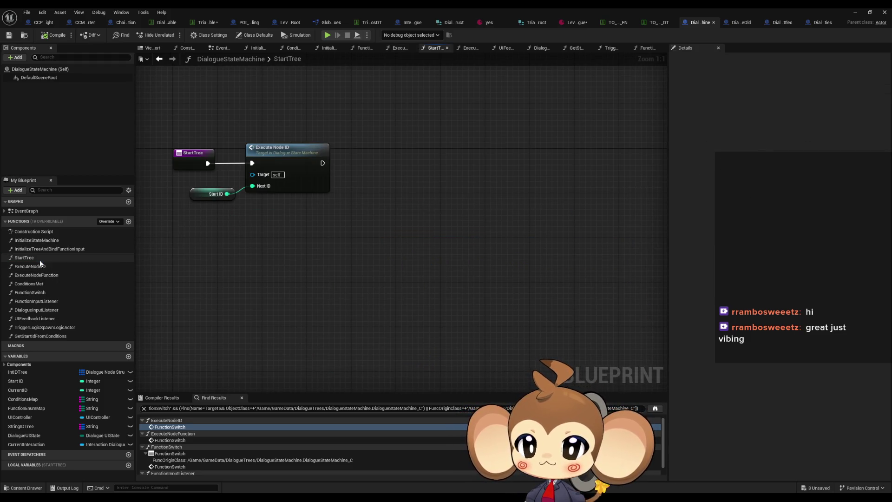
double_click(37, 267)
scroll(349, 258, "down", 8)
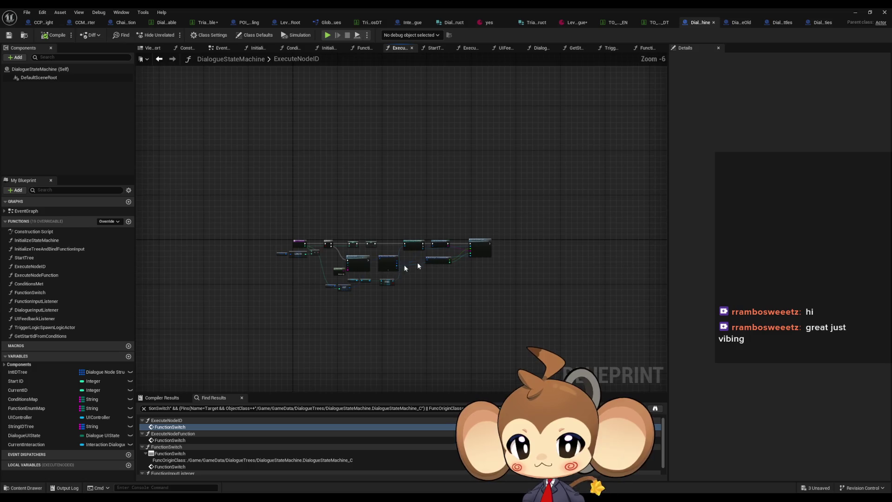
scroll(353, 258, "up", 6)
left_click(51, 302)
double_click(50, 303)
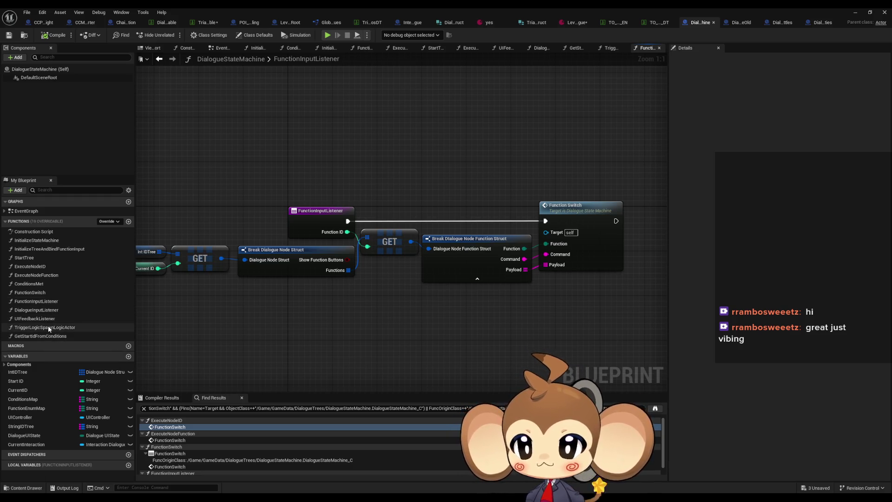
Step: Open TriggerLogicSpawnLogicActor and pan across its SpawnActor branches to the entry node
double_click(48, 328)
mouse_move(327, 271)
left_mouse_down()
mouse_move(194, 261)
mouse_move(274, 294)
mouse_move(267, 297)
left_mouse_up()
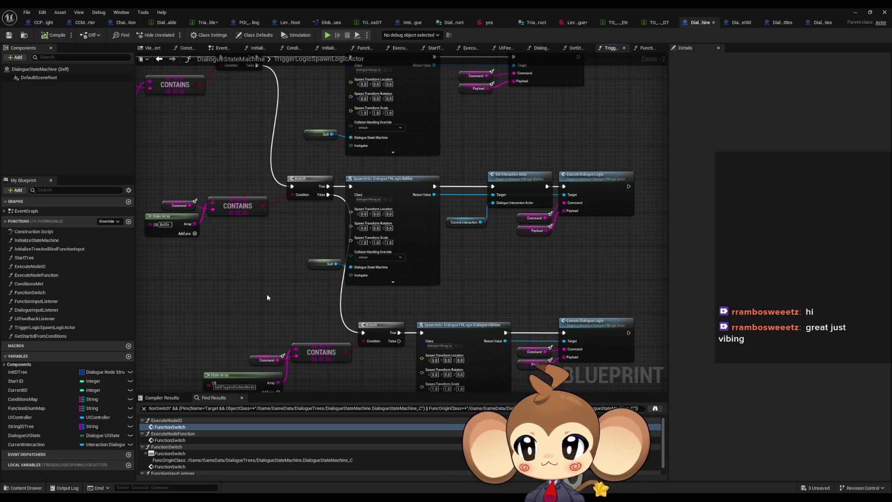
mouse_move(274, 269)
left_mouse_down()
mouse_move(296, 252)
mouse_move(246, 287)
left_mouse_up()
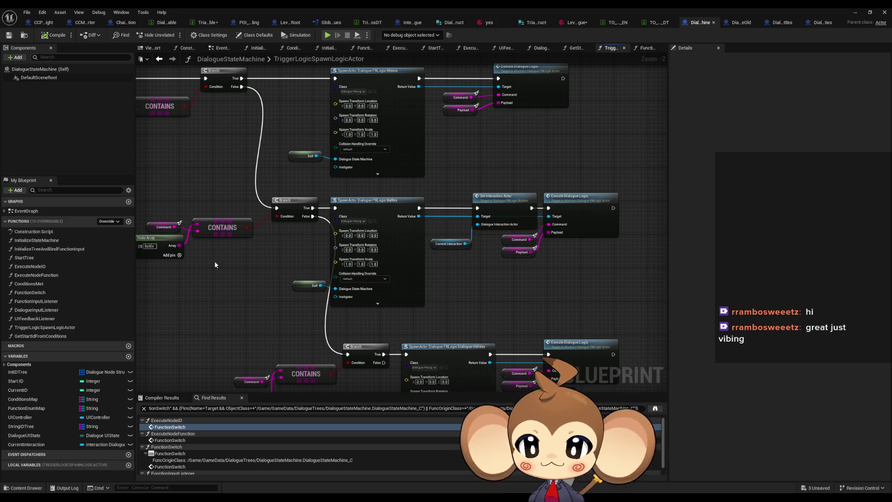
left_click_drag(214, 260, 331, 282)
Step: Find references to TriggerLogicSpawnLogicActor and jump to its call inside FunctionSwitch
right_click(217, 161)
mouse_move(274, 234)
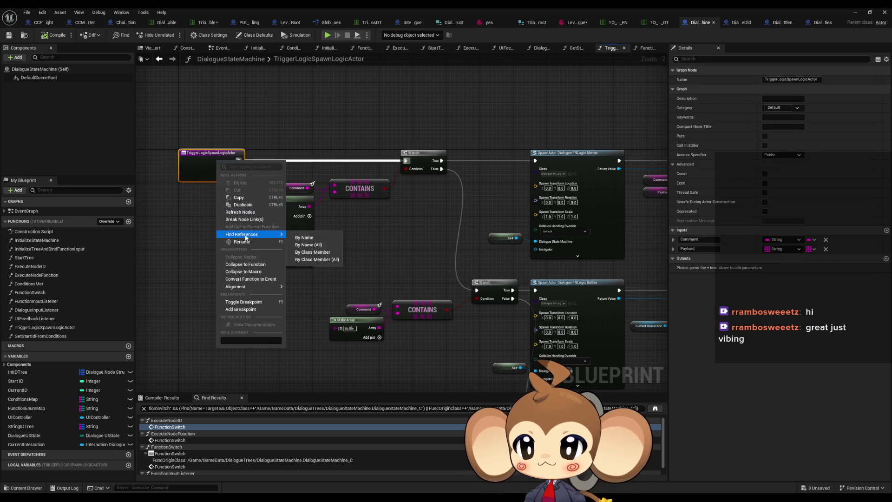
left_click(315, 251)
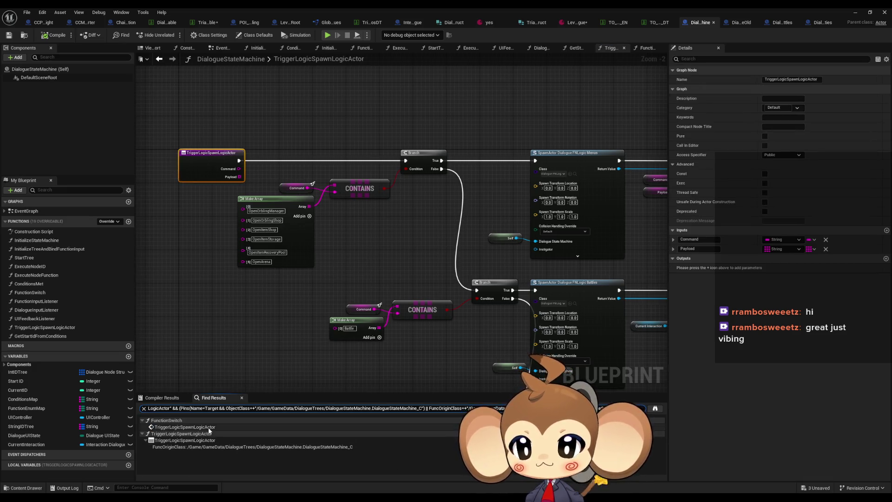
double_click(209, 428)
scroll(425, 332, "down", 5)
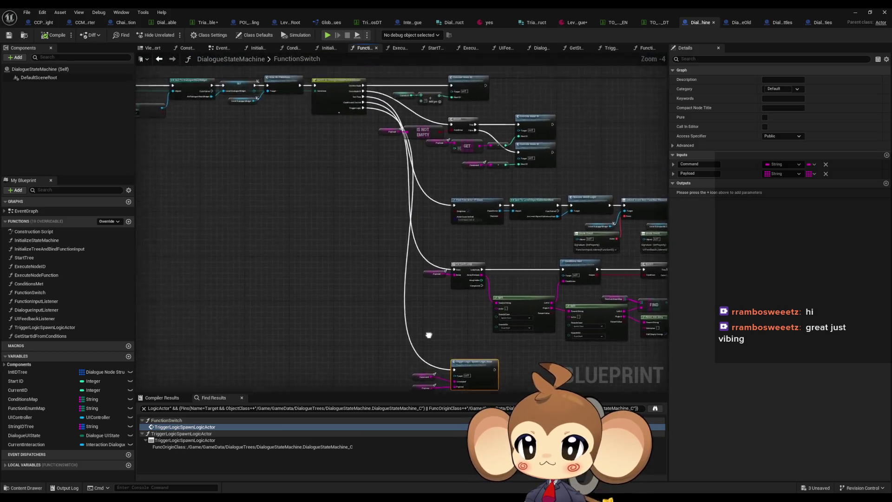
key("Home")
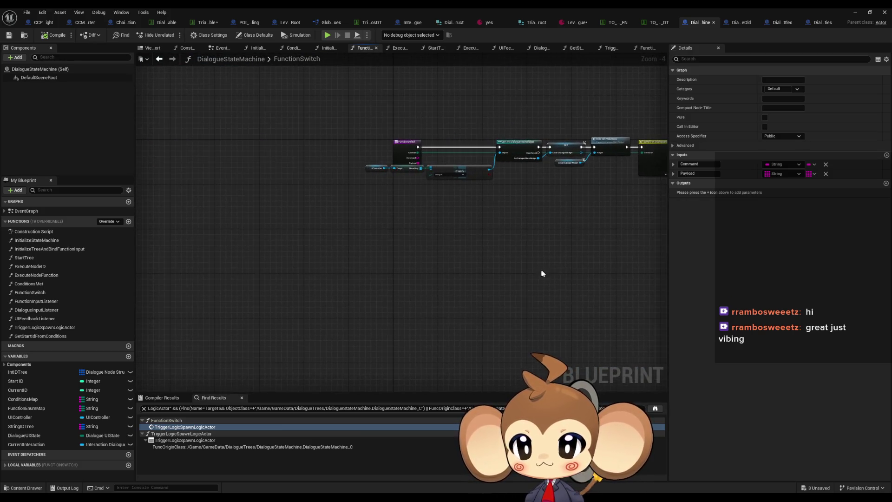
Step: Find references to FunctionSwitch and jump to its call in FunctionInputListener
right_click(404, 147)
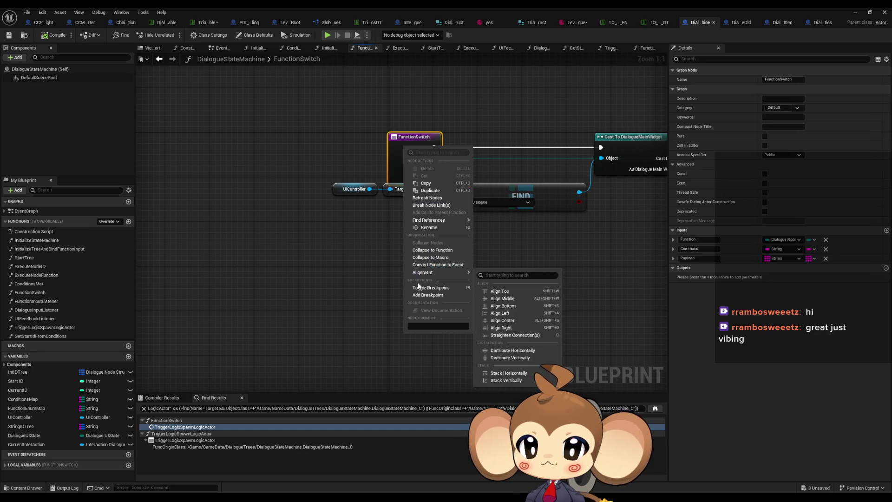
mouse_move(436, 220)
left_click(500, 238)
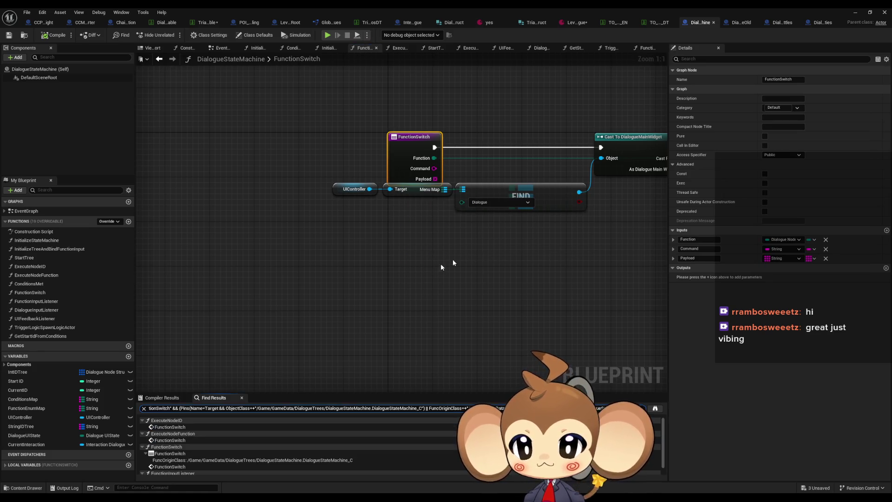
scroll(209, 446, "down", 1)
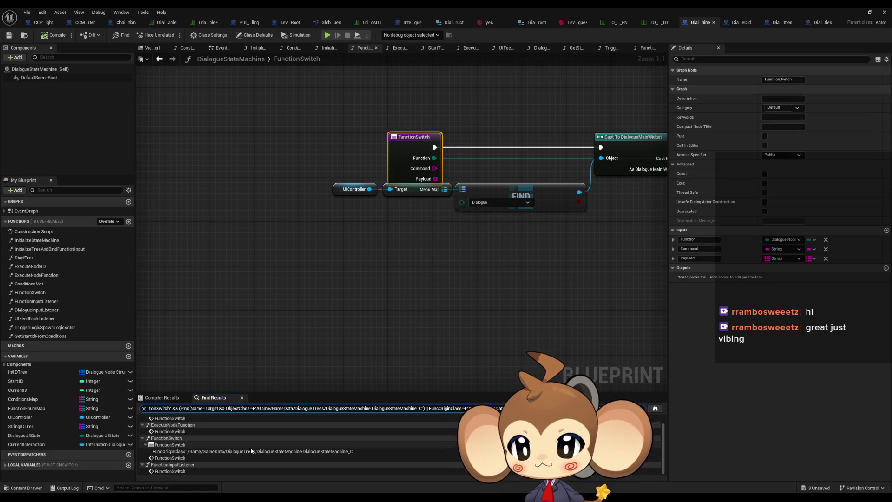
double_click(174, 471)
left_click_drag(201, 300, 385, 305)
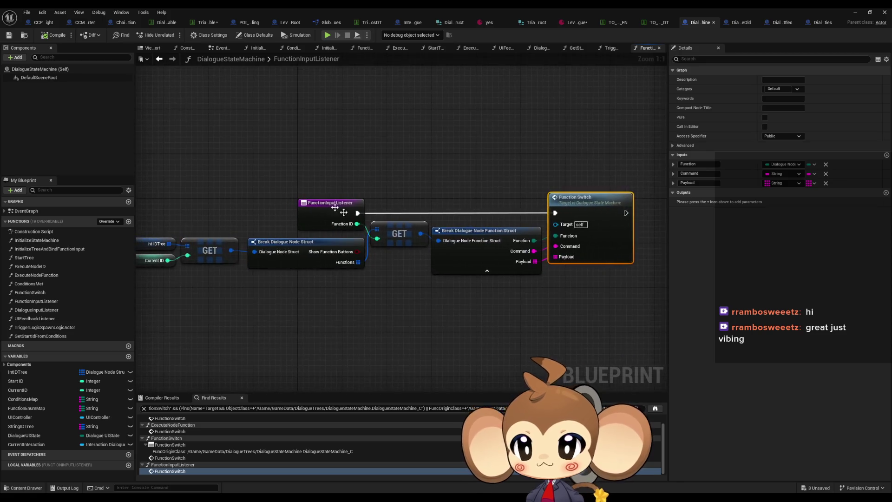
Step: Find references to FunctionInputListener, visiting its FunctionSwitch binding and DialogueInputListener call
right_click(313, 208)
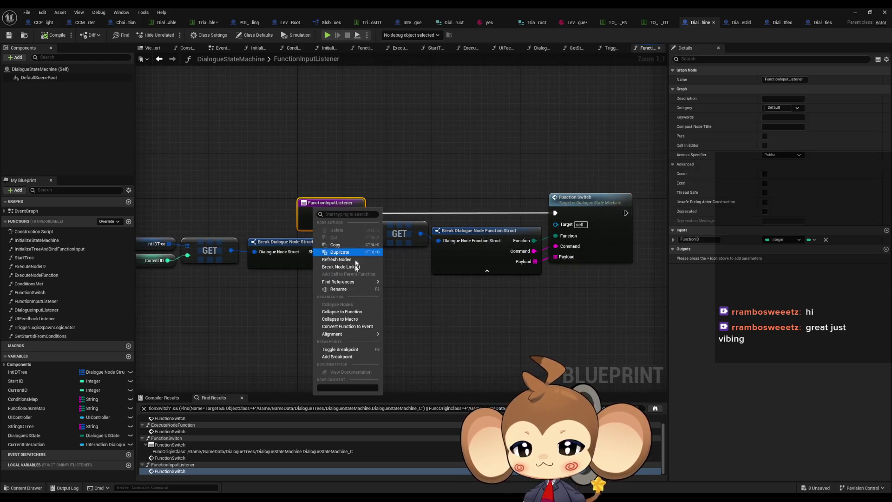
mouse_move(352, 283)
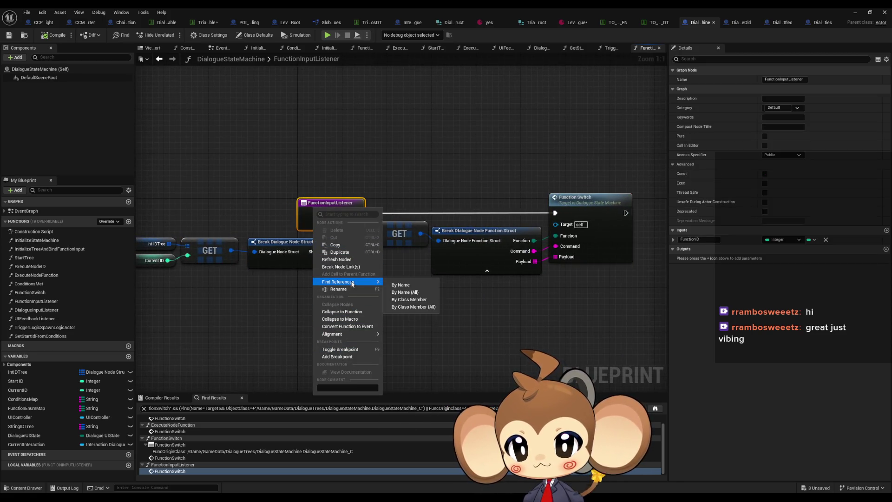
left_click(409, 299)
scroll(224, 452, "up", 1)
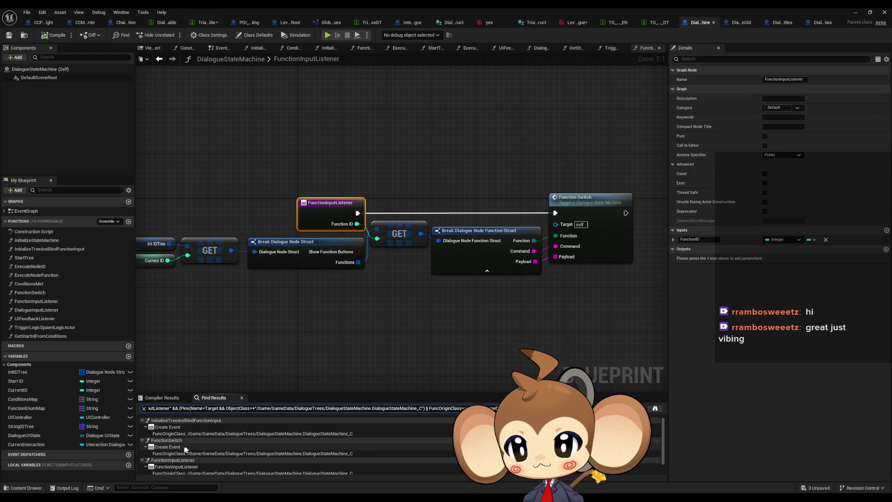
left_click(163, 454)
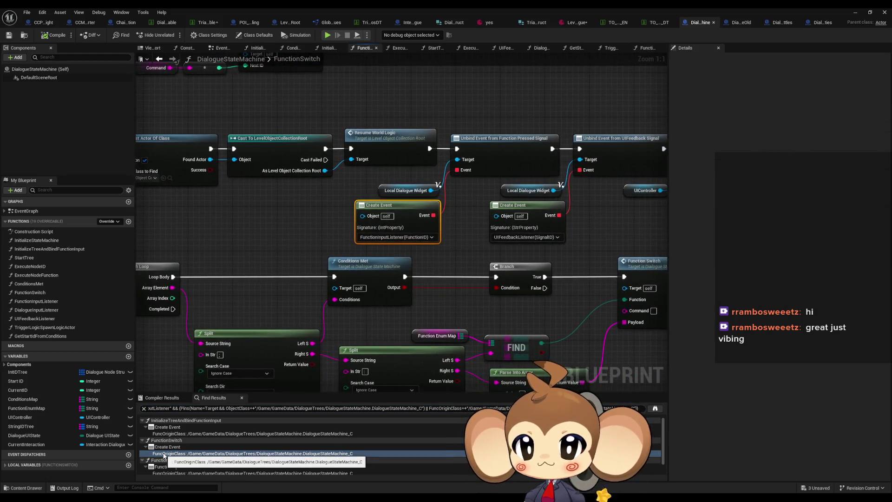
scroll(167, 454, "down", 2)
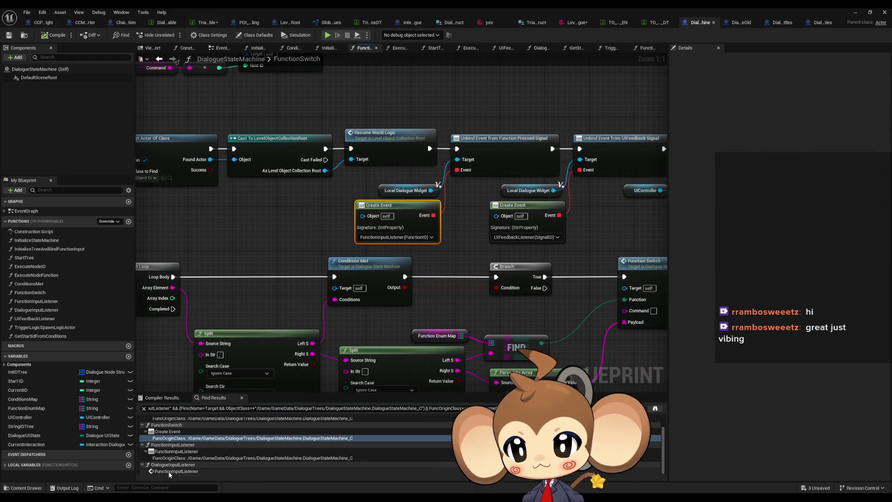
left_click(169, 471)
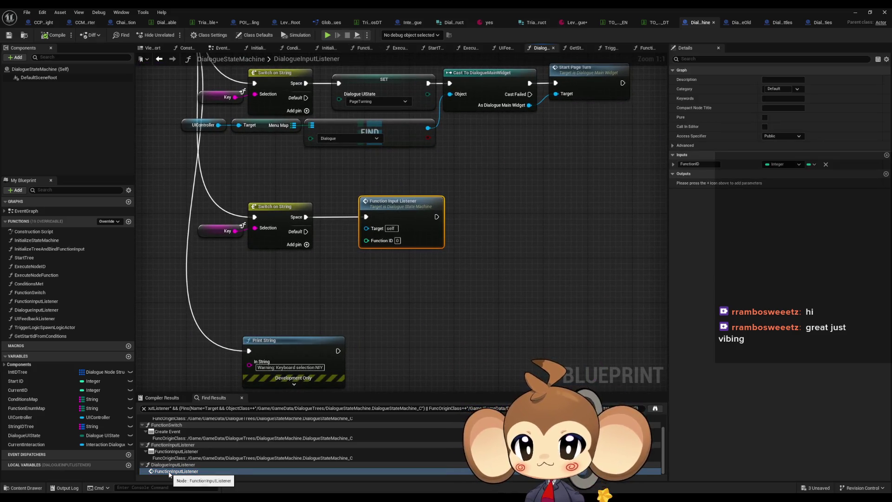
Step: Review the Switch on DialogueUIState logic, then open FunctionInputListener from its call
left_click_drag(225, 209, 379, 354)
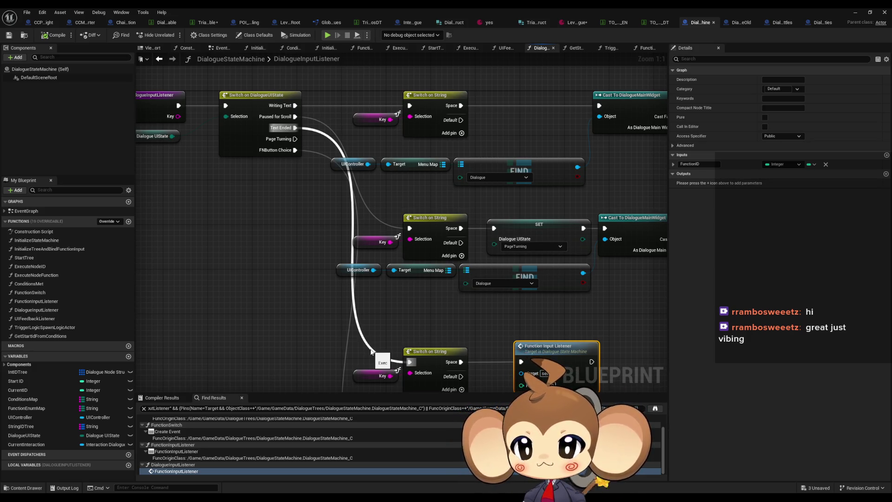
mouse_move(370, 352)
left_mouse_down()
mouse_move(368, 324)
mouse_move(444, 336)
mouse_move(412, 301)
mouse_move(373, 304)
left_mouse_up()
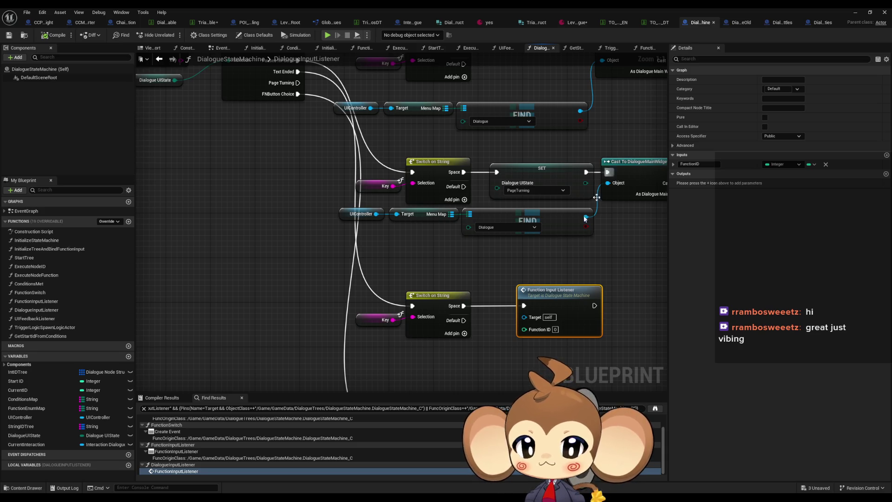
left_click_drag(439, 304, 412, 304)
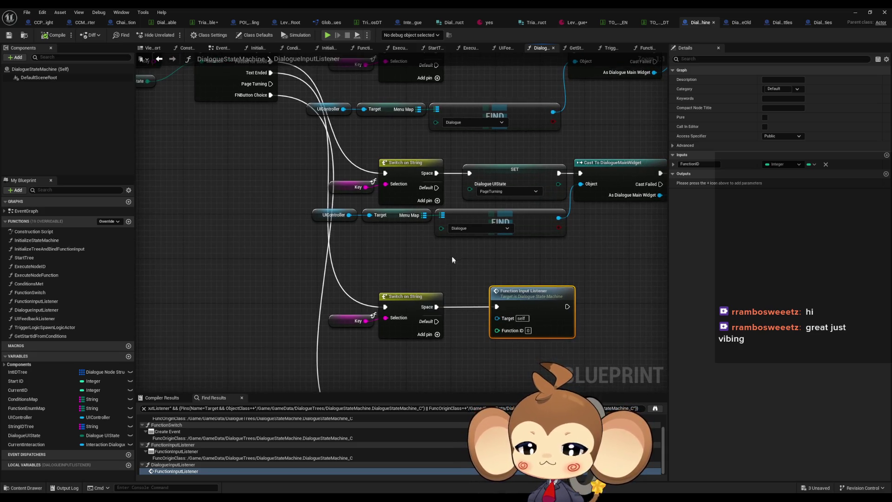
scroll(452, 257, "down", 1)
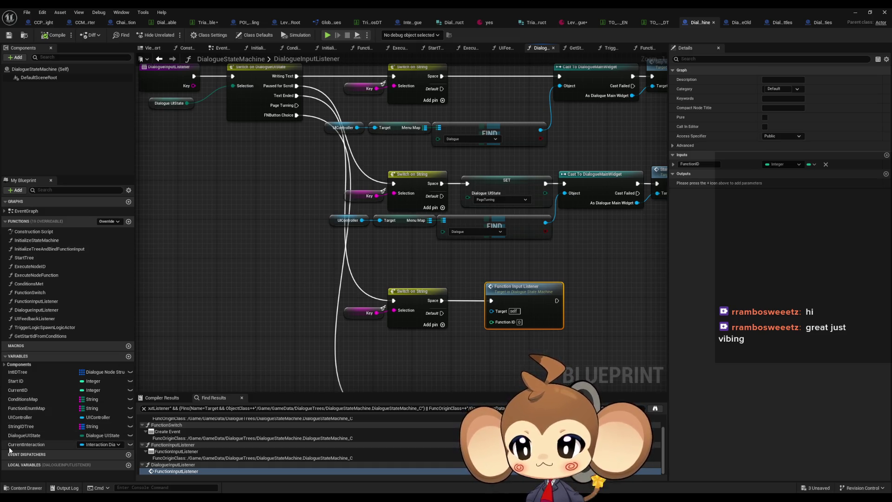
double_click(514, 287)
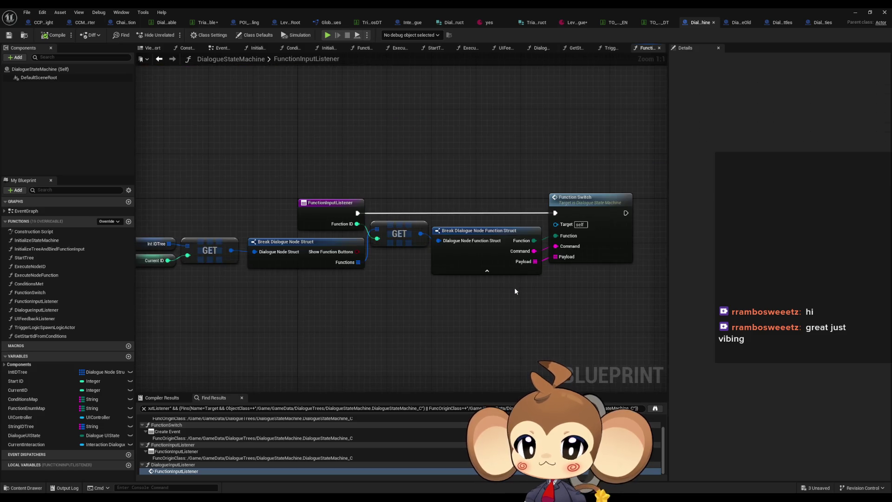
Step: Follow the calls through FunctionSwitch into the TriggerLogicSpawnLogicActor graph
mouse_move(395, 284)
left_mouse_down()
mouse_move(404, 286)
mouse_move(289, 283)
left_mouse_up()
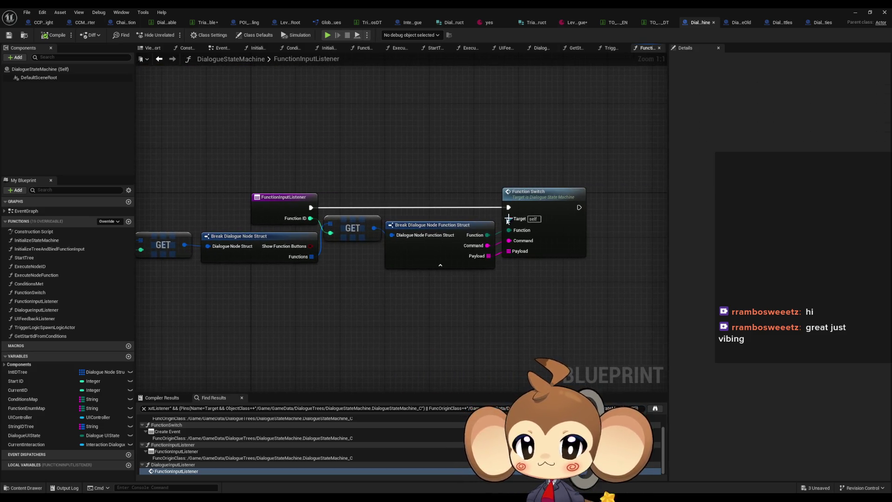
double_click(537, 207)
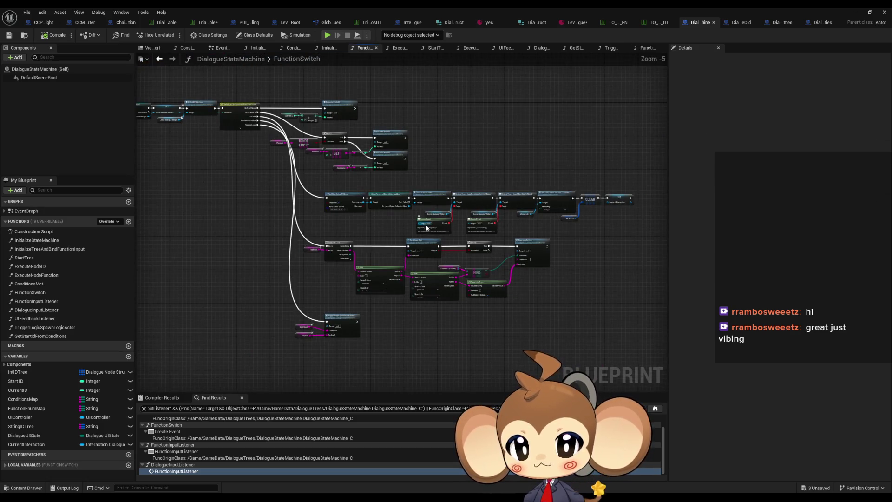
scroll(258, 124, "up", 3)
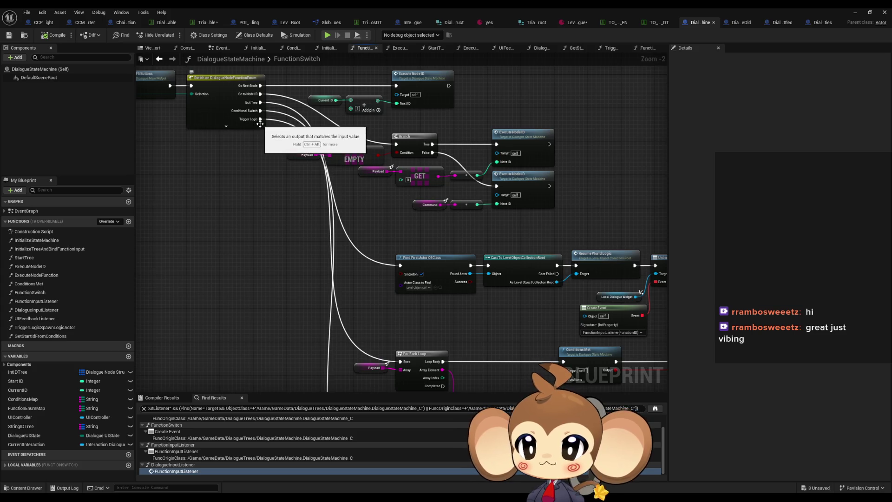
scroll(260, 122, "down", 2)
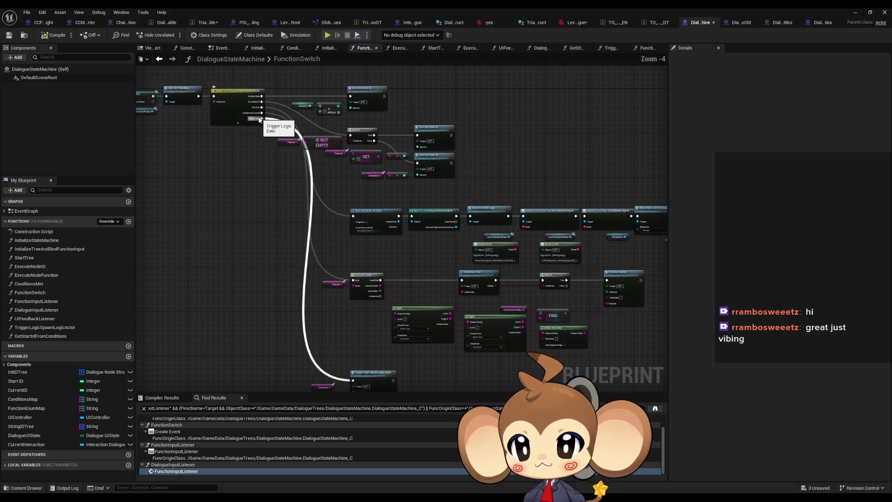
scroll(319, 278, "up", 4)
double_click(387, 269)
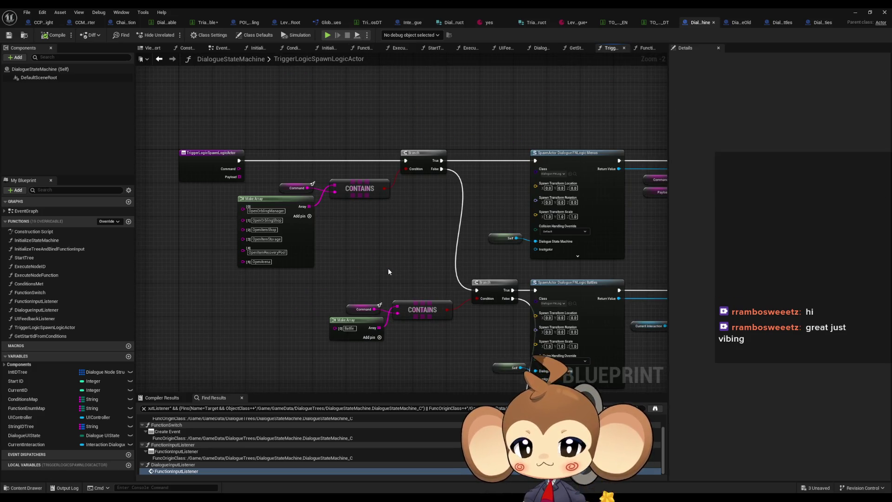
scroll(388, 272, "down", 3)
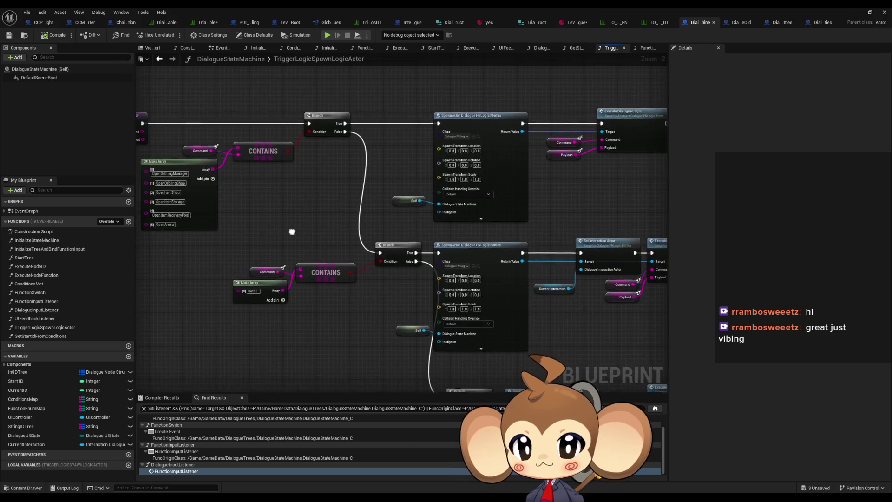
scroll(438, 272, "up", 5)
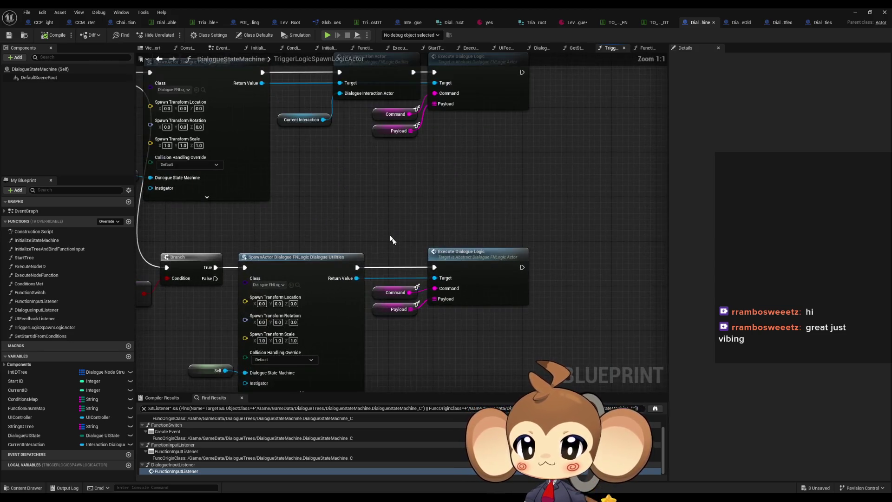
Step: Drop a Current Interaction getter near Set Interaction Actor, then view the Battle dialogue asset
mouse_move(46, 444)
left_mouse_down()
mouse_move(376, 297)
mouse_move(336, 305)
left_mouse_up()
scroll(336, 306, "down", 5)
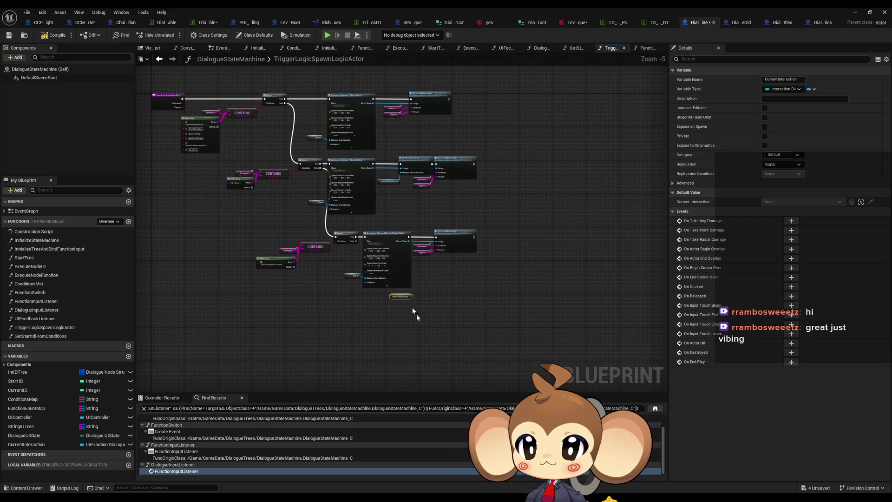
scroll(407, 205, "up", 5)
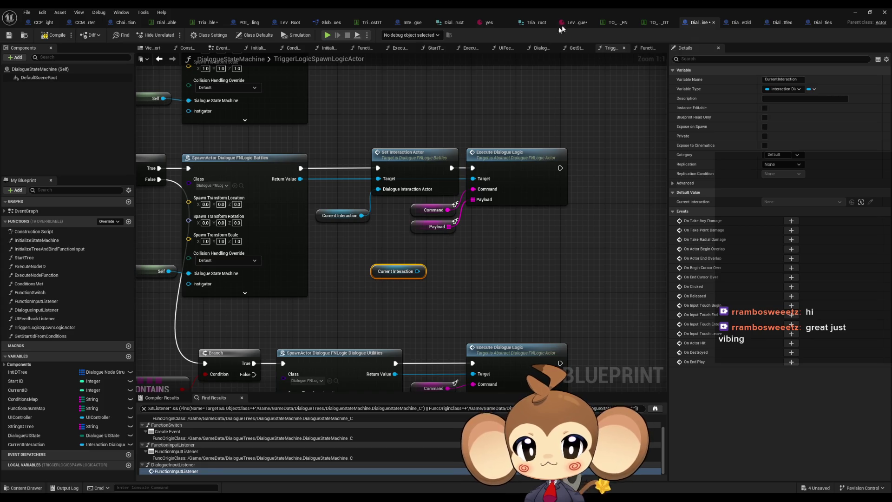
left_click(575, 23)
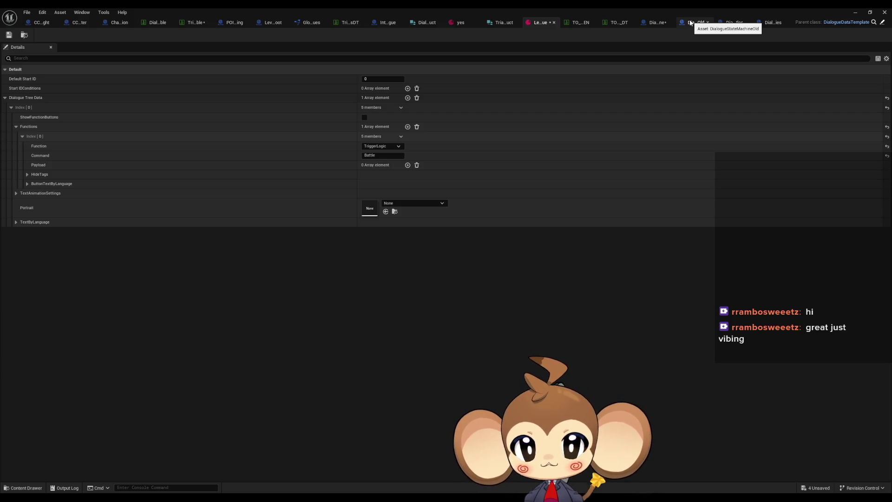
Step: Compare the old state machine's battle logic, then open Execute Dialogue Logic's definition
left_click(690, 23)
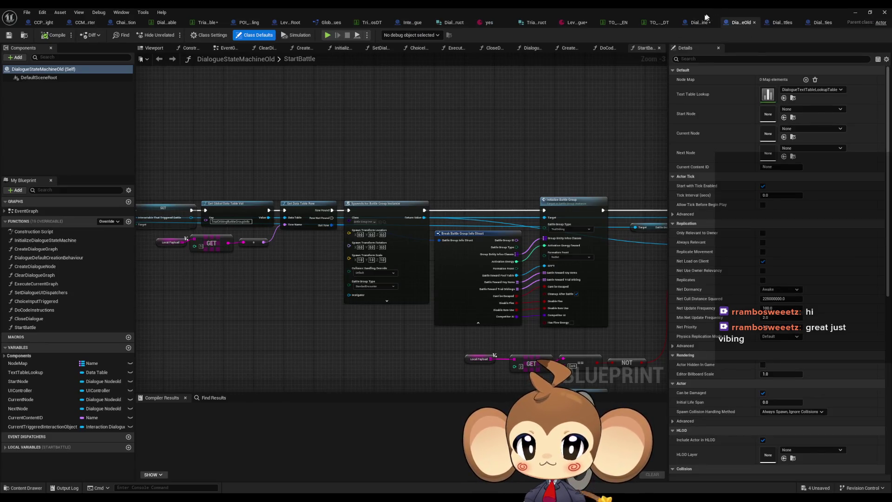
left_click(695, 24)
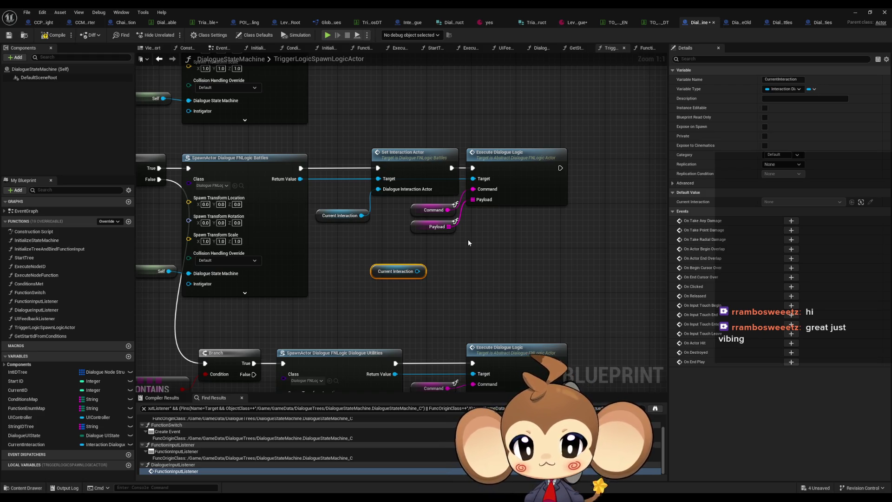
left_click(497, 166)
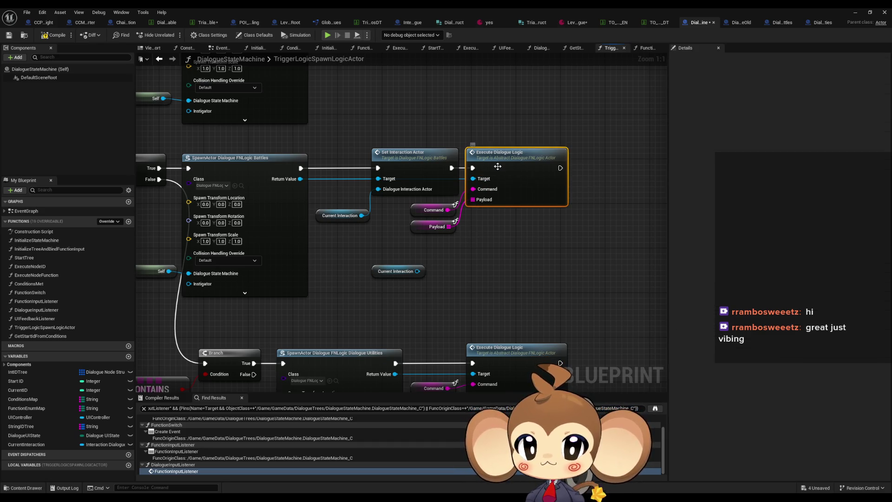
double_click(497, 166)
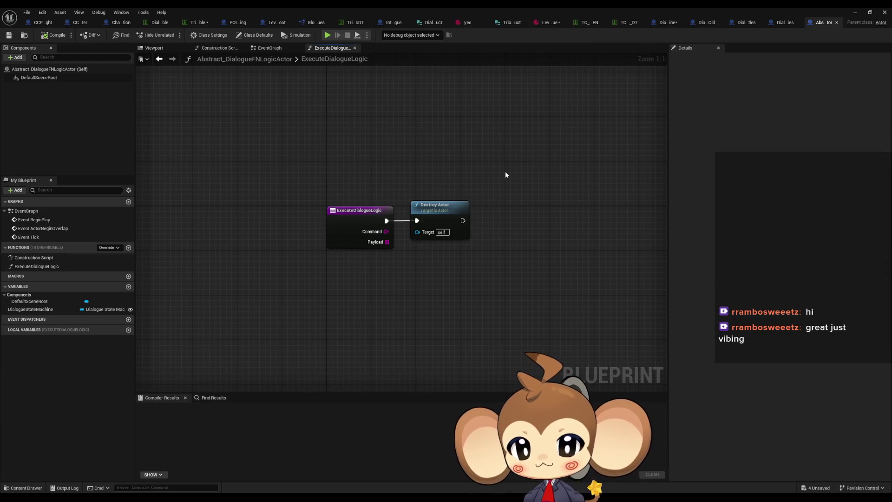
Step: Compare the old StartBattle graph and the Battles ExecuteDialogueLogic override, then view the TrialOrbling battle group table
left_click(705, 24)
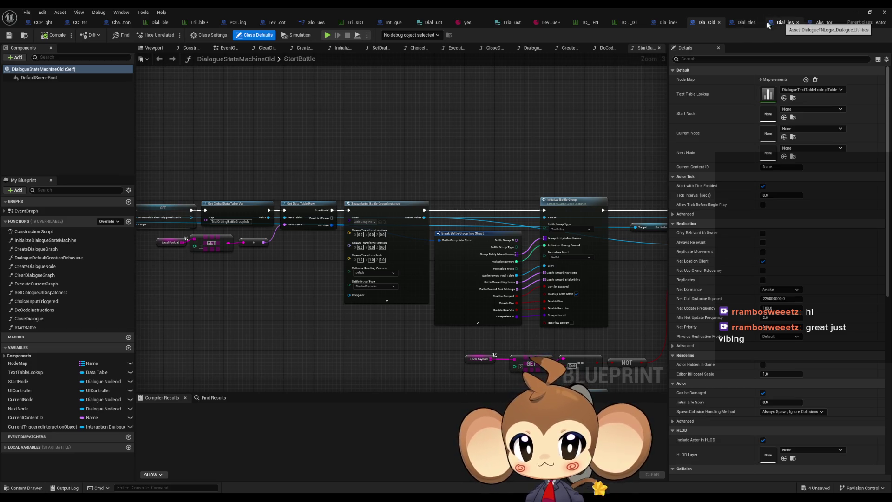
left_click(771, 21)
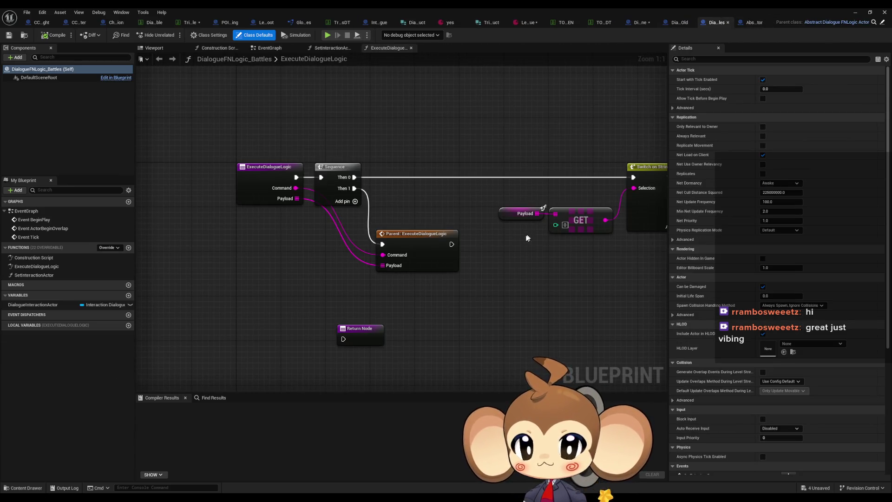
scroll(529, 236, "down", 4)
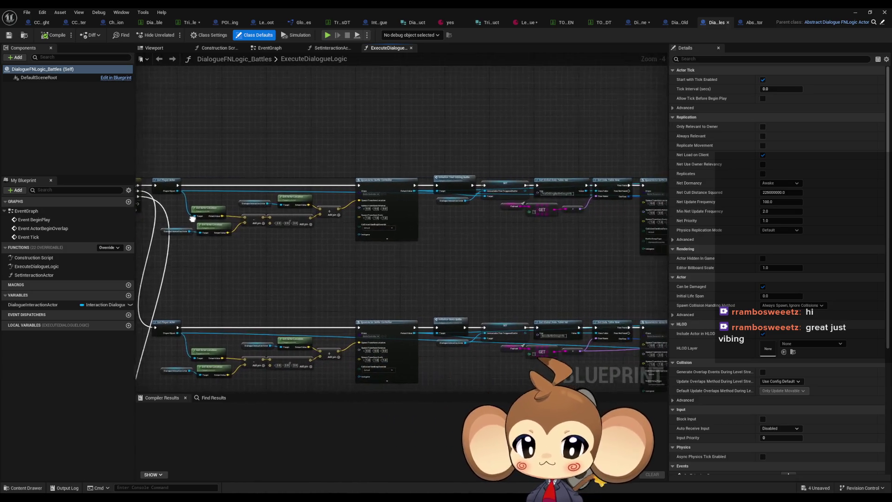
scroll(370, 209, "up", 5)
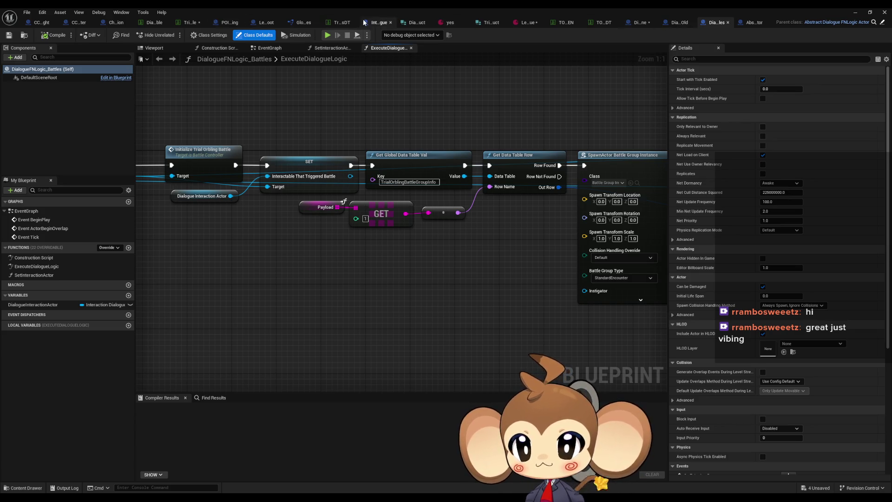
left_click(341, 23)
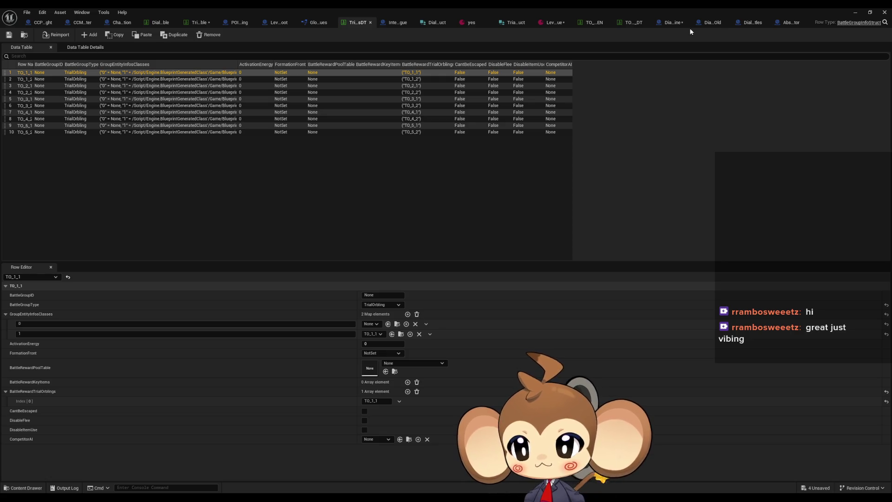
Step: Look through the TrialOrblingSpawnDataTable, dialogue text lookup and trial orbling instruction tables
left_click(202, 22)
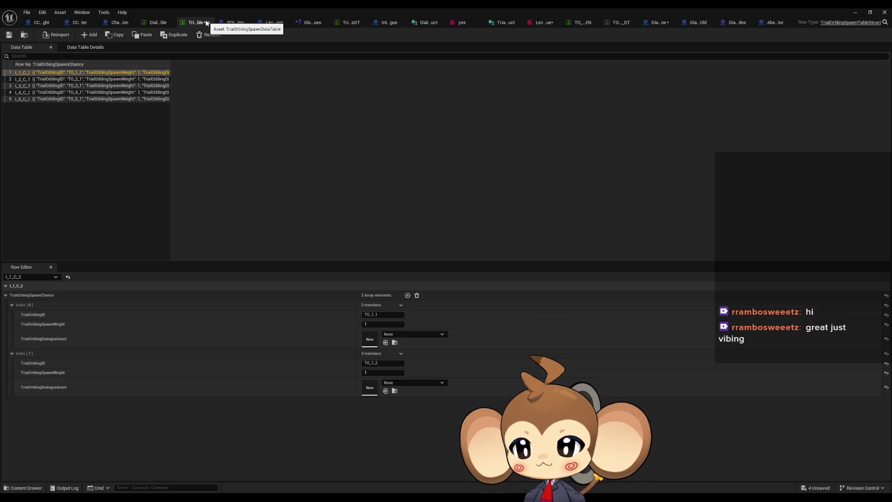
left_click(148, 23)
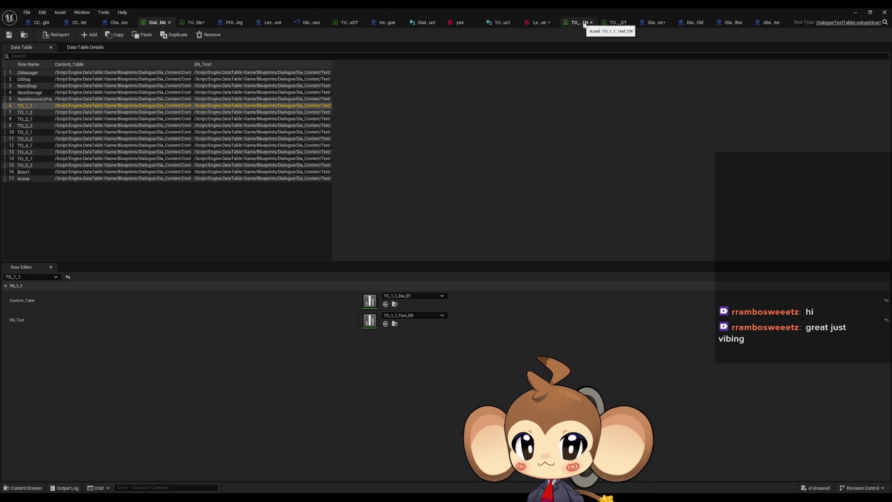
left_click(614, 24)
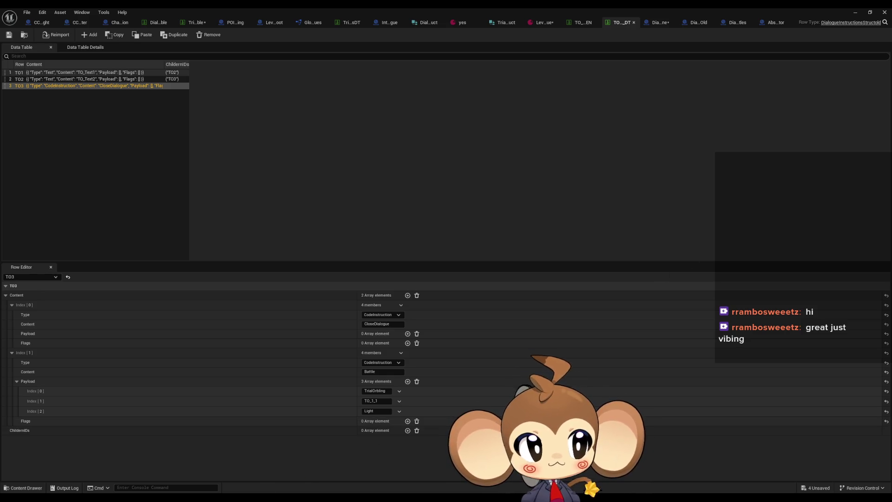
Step: Screen-capture TO3's Battle payload entries (TrialOrbling, TO_1_1, Light) and return to the Battles blueprint
key("super+shift+s")
left_click_drag(13, 387, 419, 415)
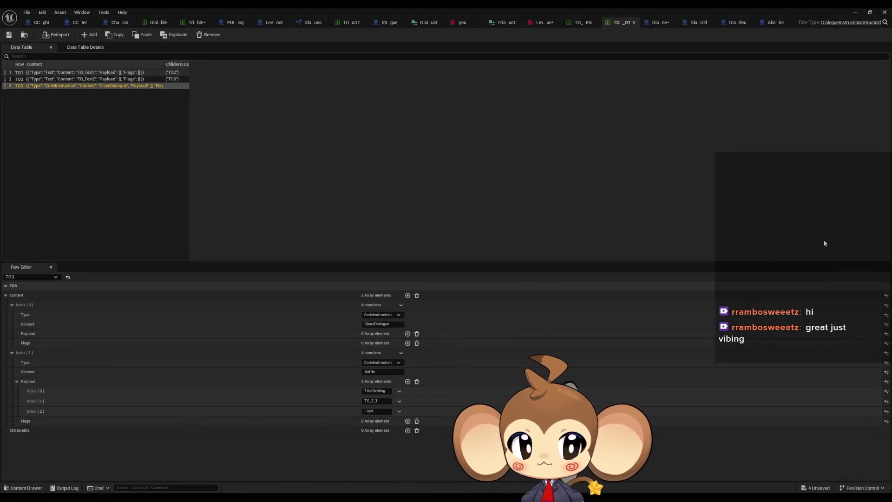
left_click(734, 22)
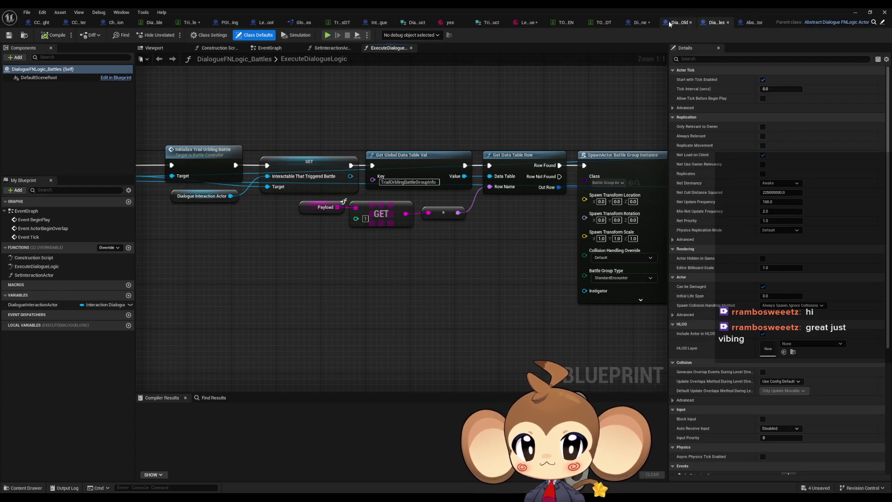
Step: Locate and delete the stray Current Interaction getter in TriggerLogicSpawnLogicActor
left_click(674, 22)
left_click(704, 23)
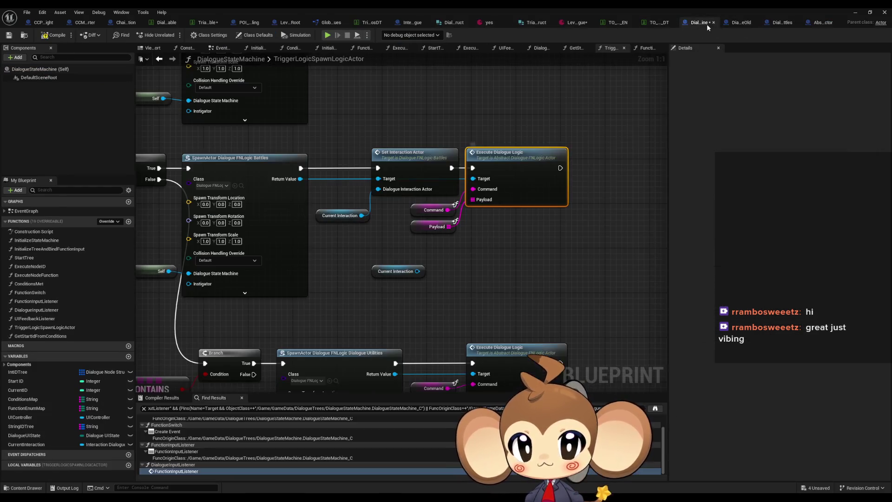
left_click_drag(480, 238, 460, 269)
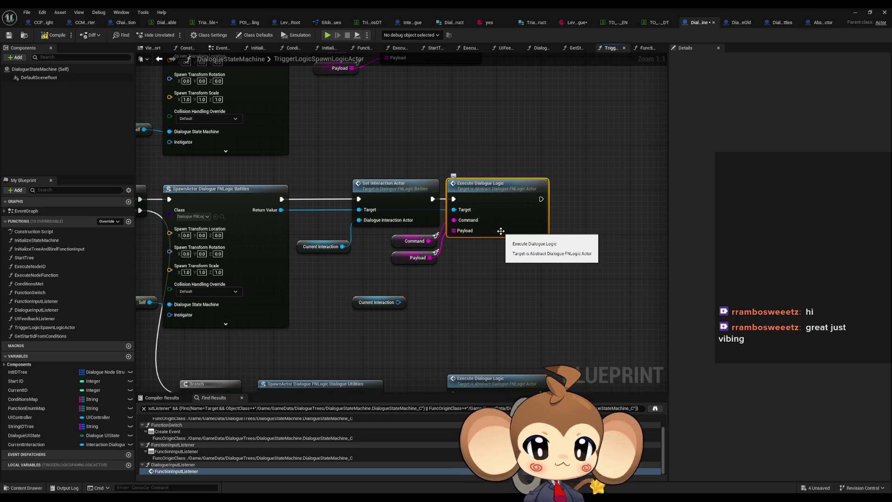
left_click_drag(486, 231, 883, 326)
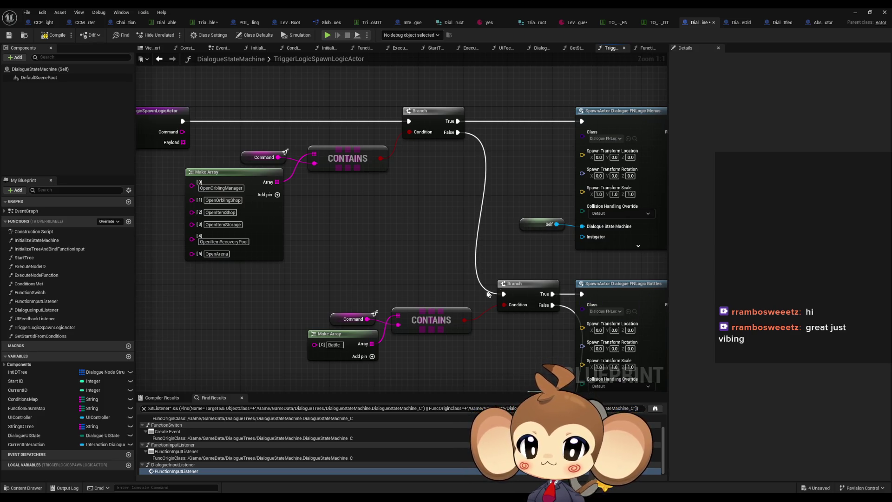
left_click_drag(560, 348, 339, 279)
left_click_drag(502, 293, 352, 281)
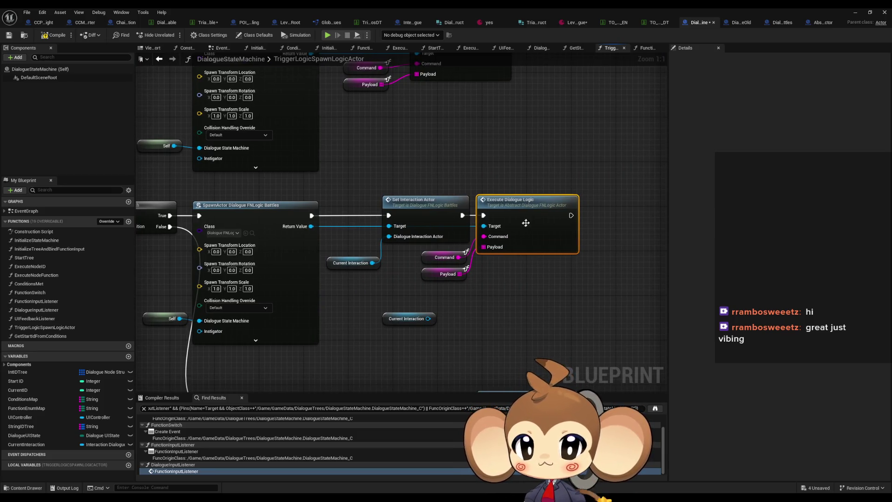
left_click(409, 318)
key("Delete")
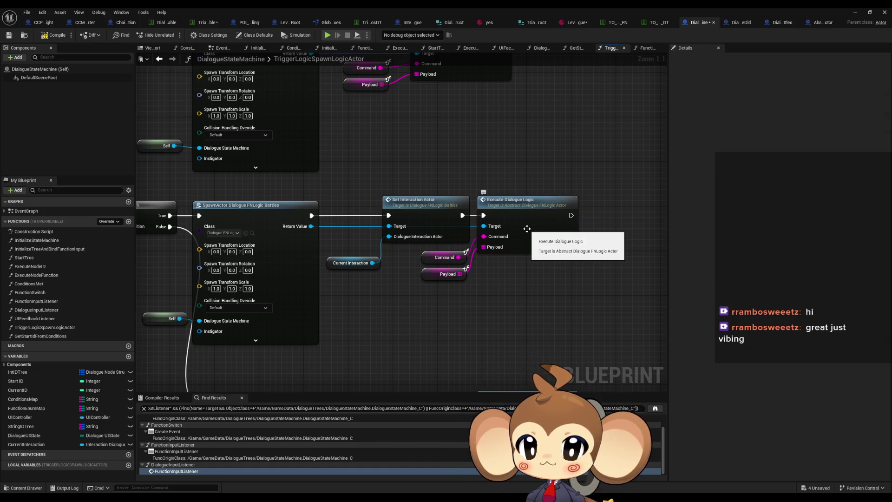
Step: Check the parent Execute Dialogue Logic definition, then centre the Battles graph on Switch on String
double_click(527, 228)
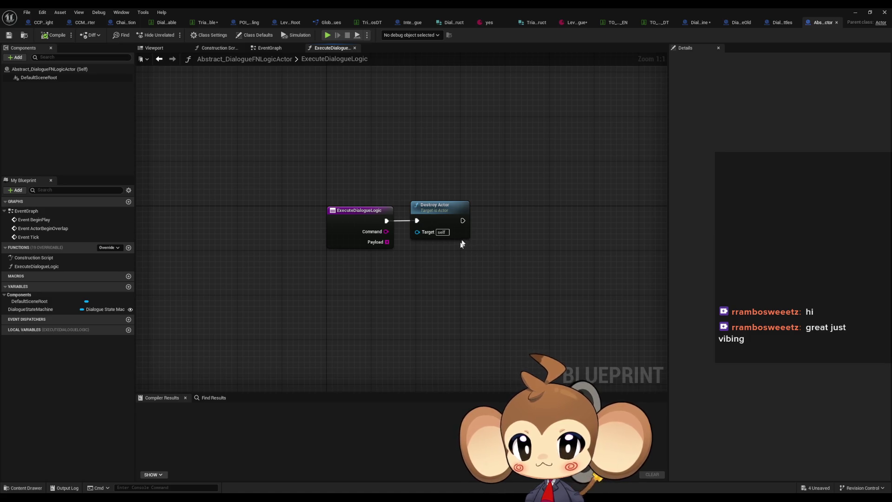
left_click(774, 22)
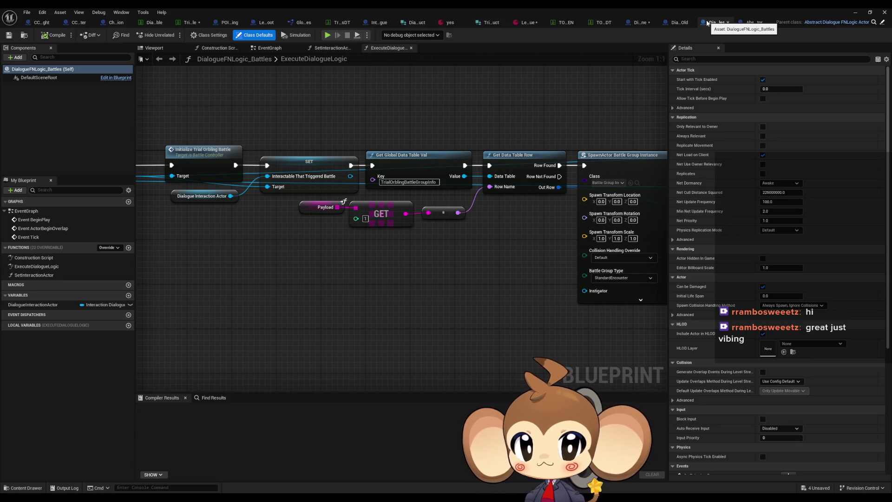
scroll(557, 225, "down", 7)
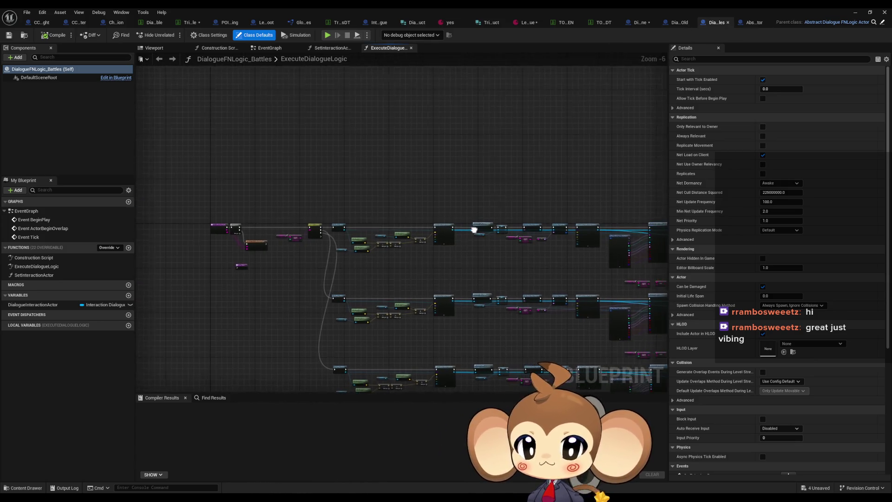
scroll(474, 229, "up", 7)
mouse_move(424, 318)
left_mouse_down()
mouse_move(284, 235)
mouse_move(424, 238)
left_mouse_up()
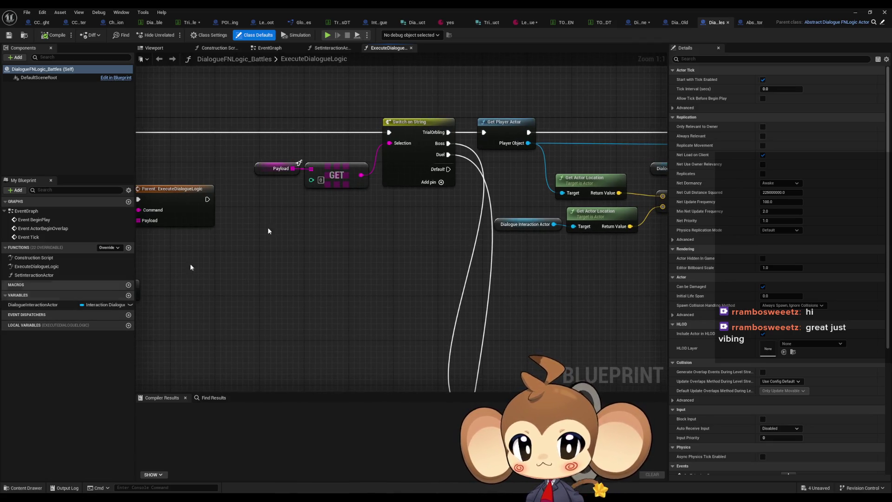
left_click_drag(574, 205, 459, 120)
right_click(446, 220)
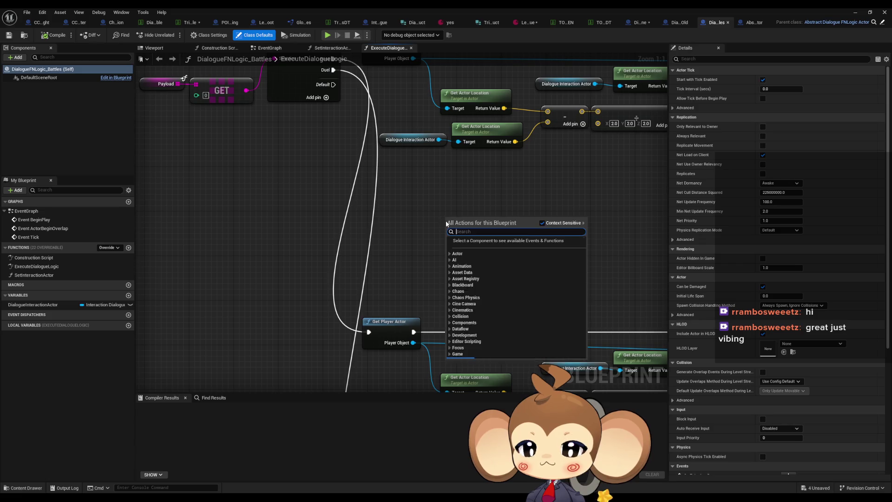
Step: Search the action list for 'current' and close it without adding a node
type("current")
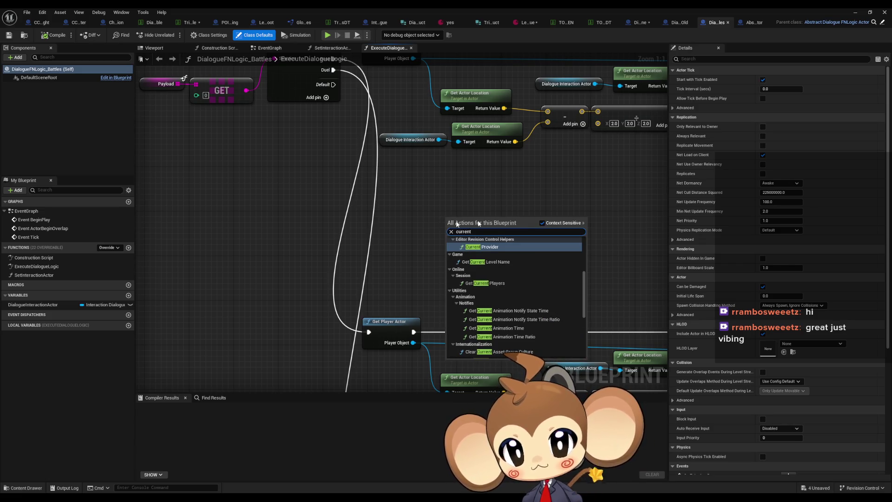
scroll(511, 297, "down", 5)
scroll(516, 301, "up", 10)
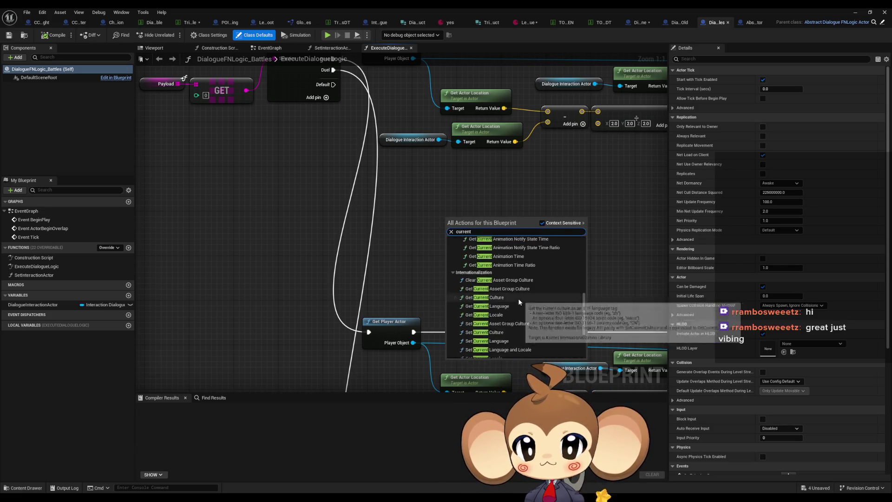
key("Escape")
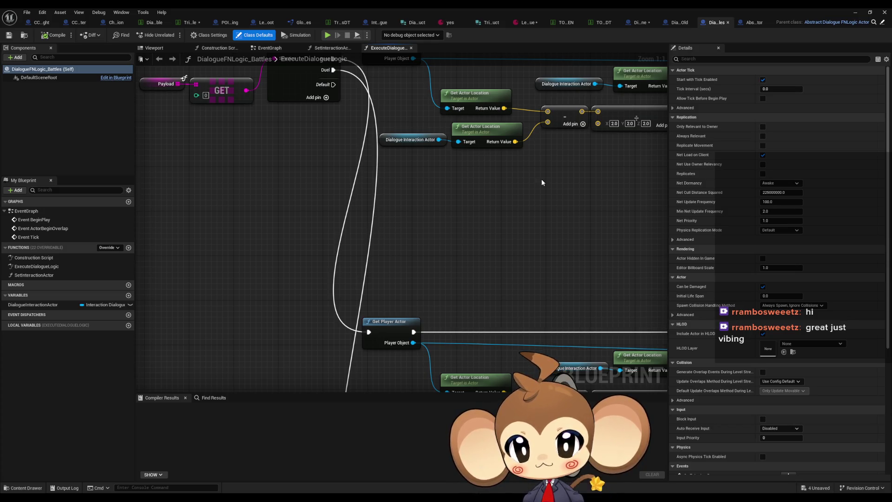
Step: Browse the parent and old state machine blueprints, searching 'dial inter actor' in StartBattle without adding it
left_click(882, 23)
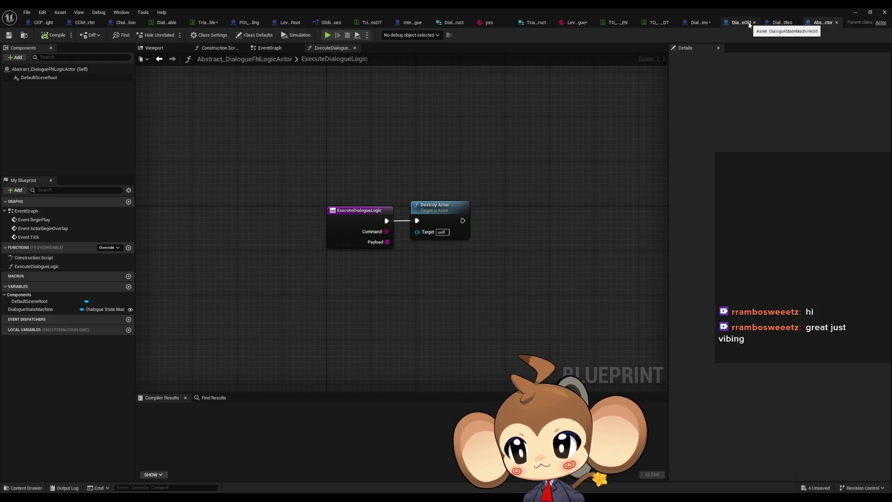
left_click(741, 22)
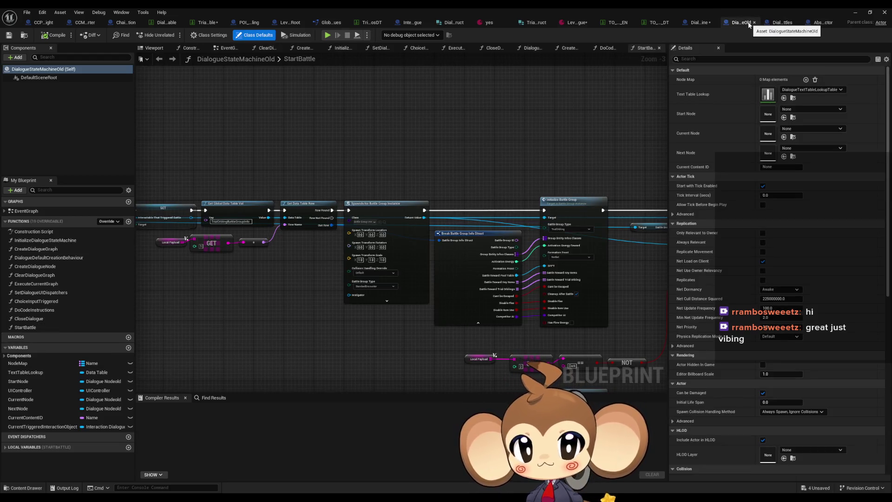
left_click(700, 24)
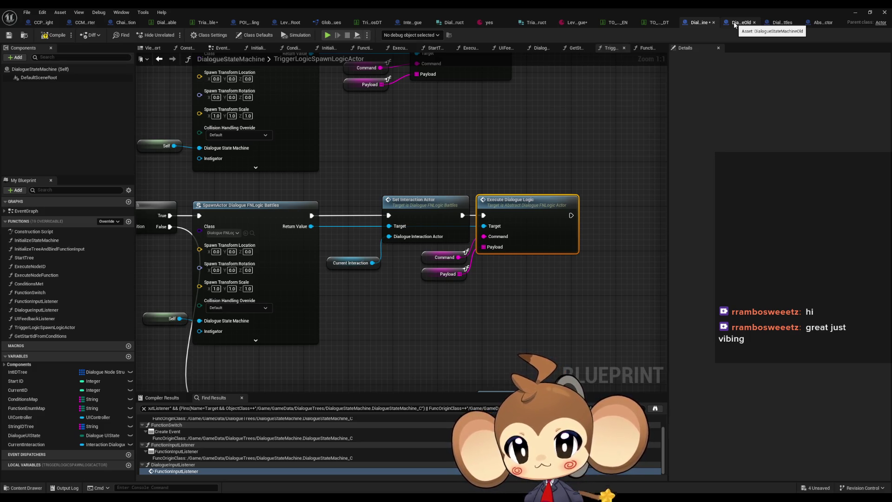
left_click(734, 24)
right_click(265, 303)
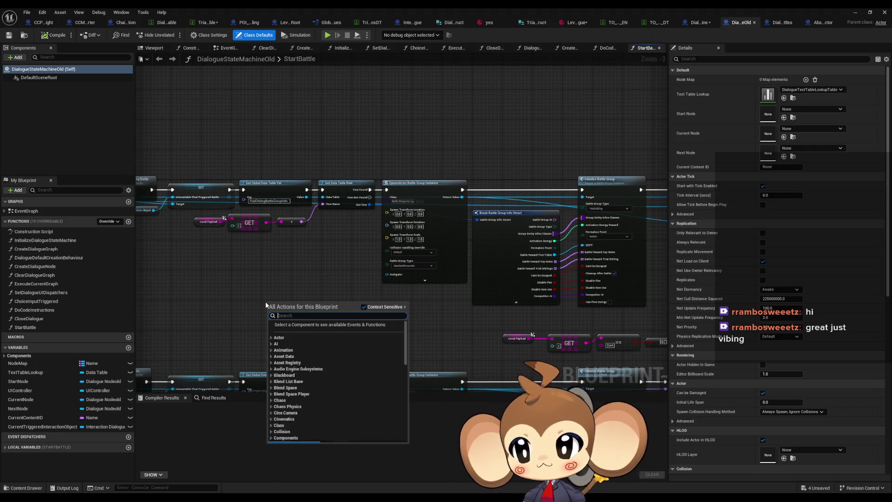
type("dial inter actor")
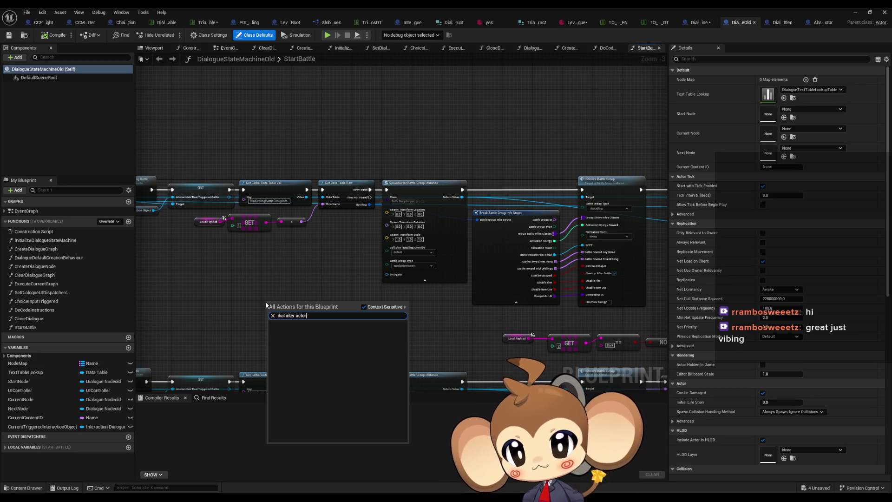
key("Escape")
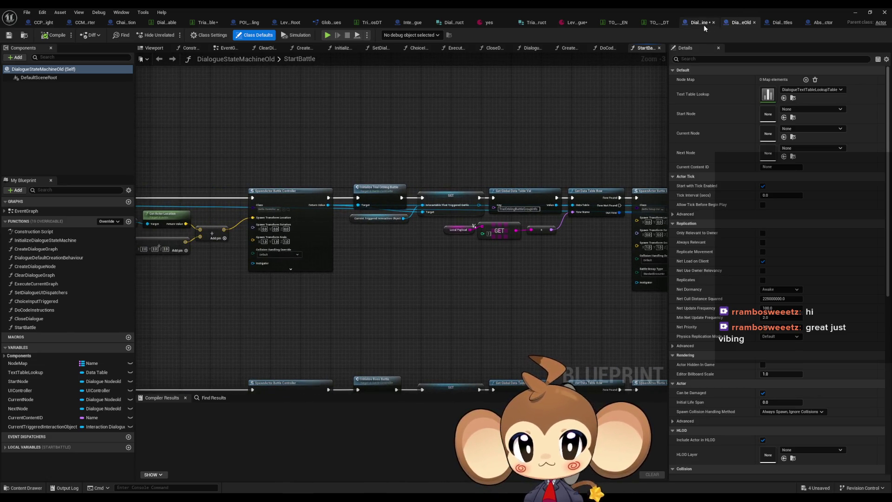
Step: Inspect the Set Interaction Actor function and its SET node in DialogueStateMachine
left_click(699, 23)
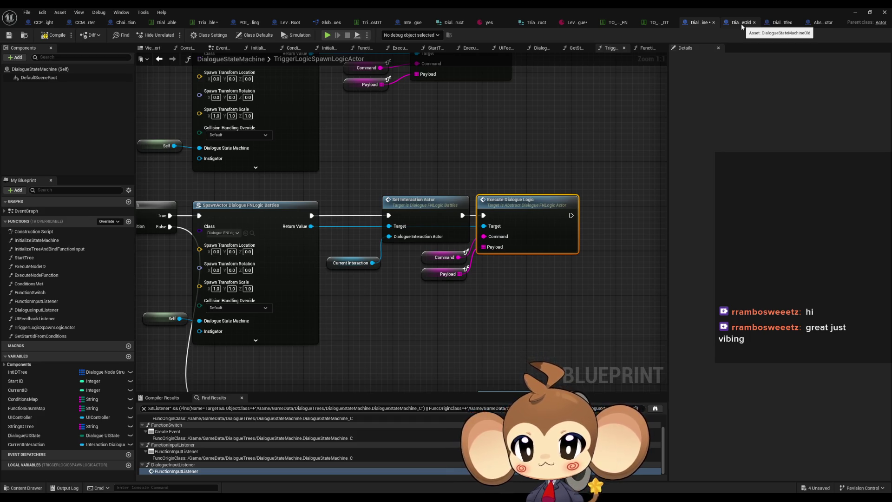
double_click(413, 202)
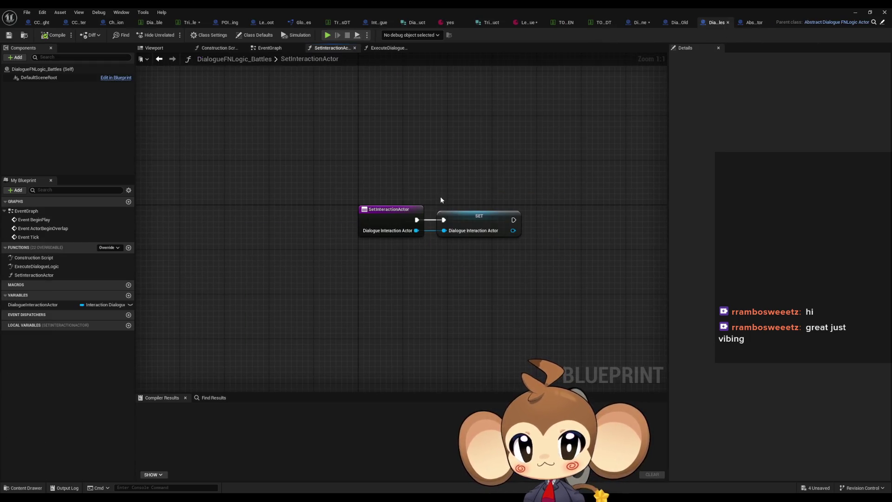
left_click(677, 23)
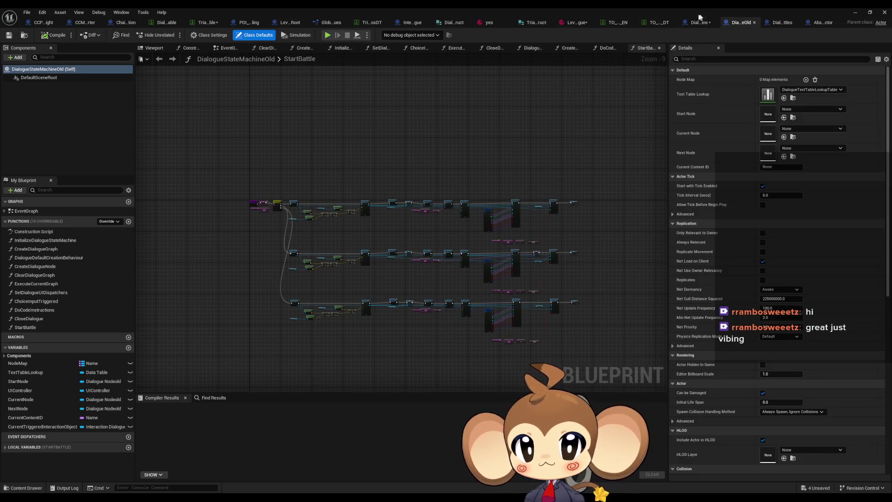
left_click(700, 22)
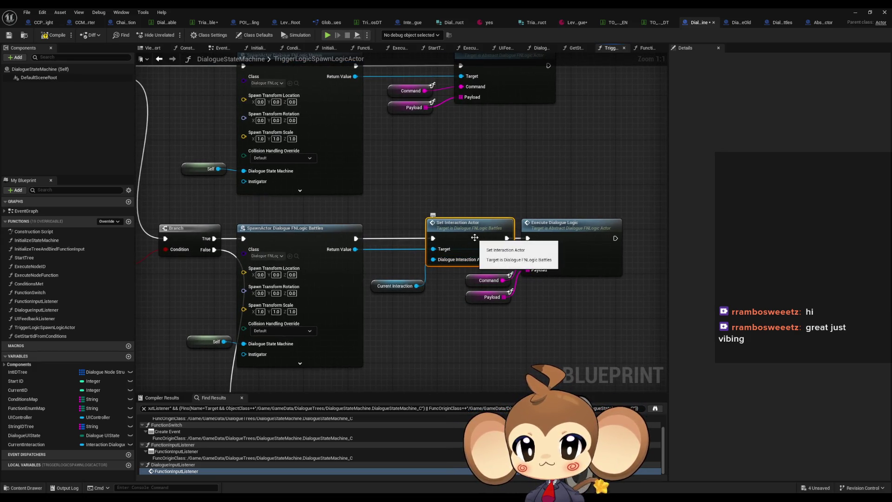
double_click(474, 237)
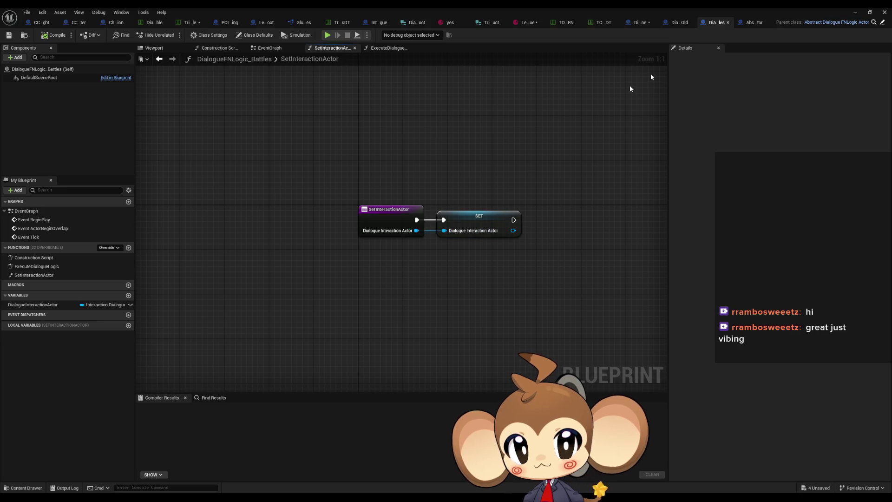
mouse_move(434, 250)
left_mouse_down()
mouse_move(467, 168)
mouse_move(499, 168)
left_mouse_up()
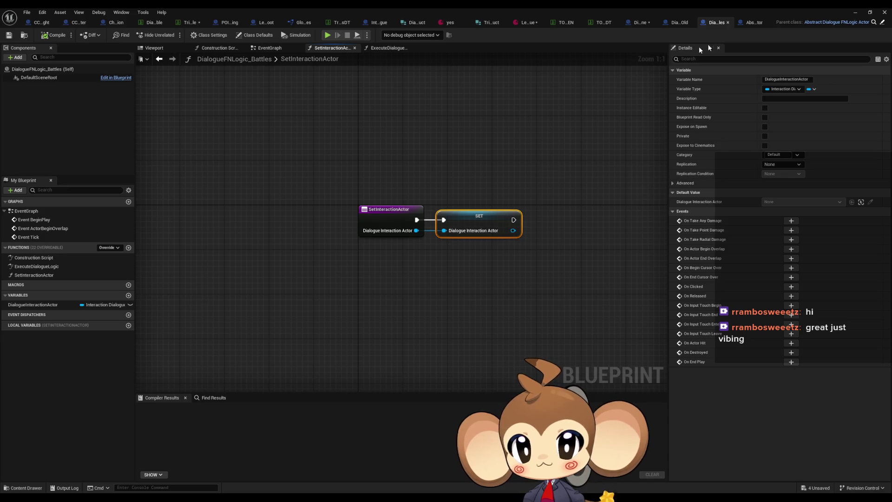
left_click(37, 275)
Step: In Battles' ExecuteDialogueLogic, search 'dialo inte' and place a Dialogue Interaction Actor getter
double_click(36, 266)
scroll(344, 216, "down", 3)
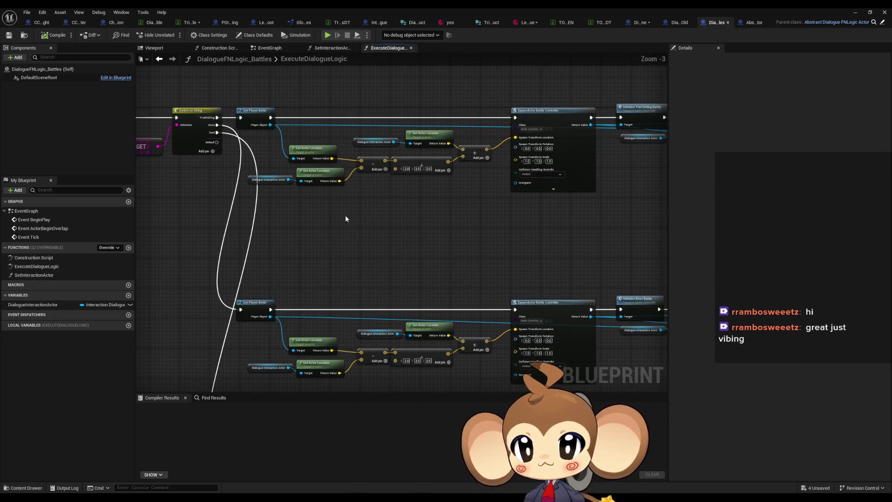
scroll(344, 216, "up", 3)
right_click(384, 227)
type("dil int")
key("BackSpace")
key("BackSpace")
key("BackSpace")
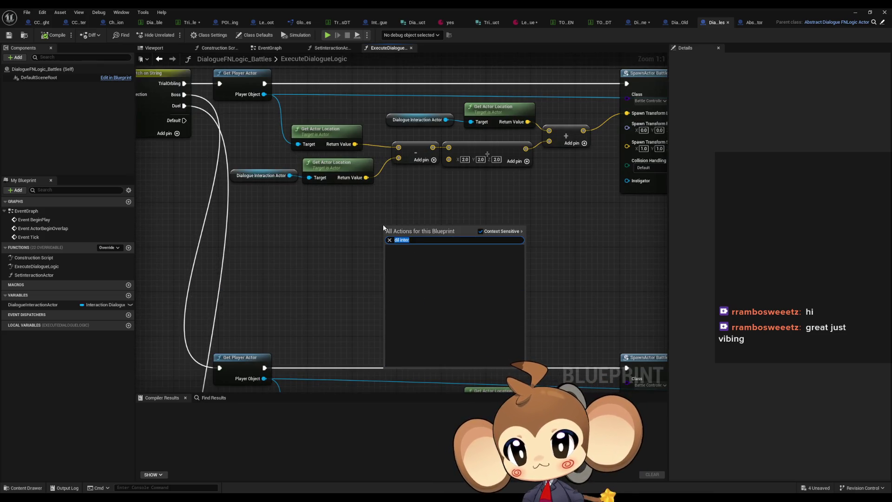
type("alo inte")
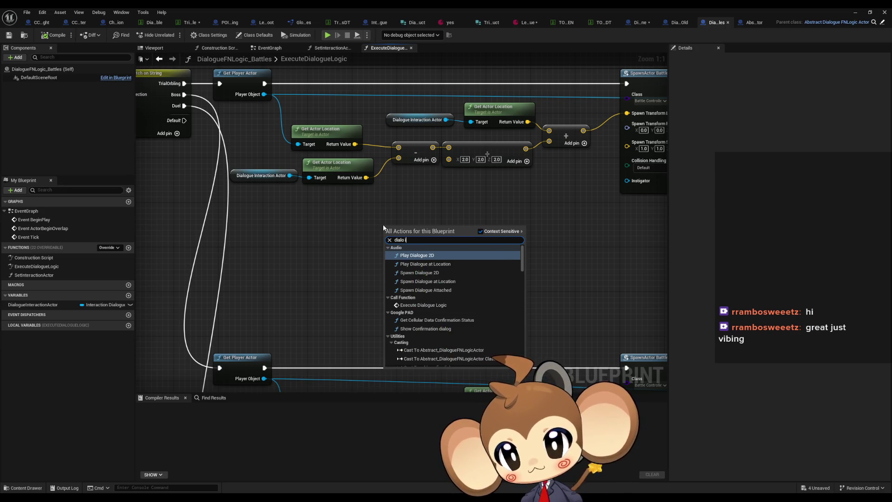
key("Return")
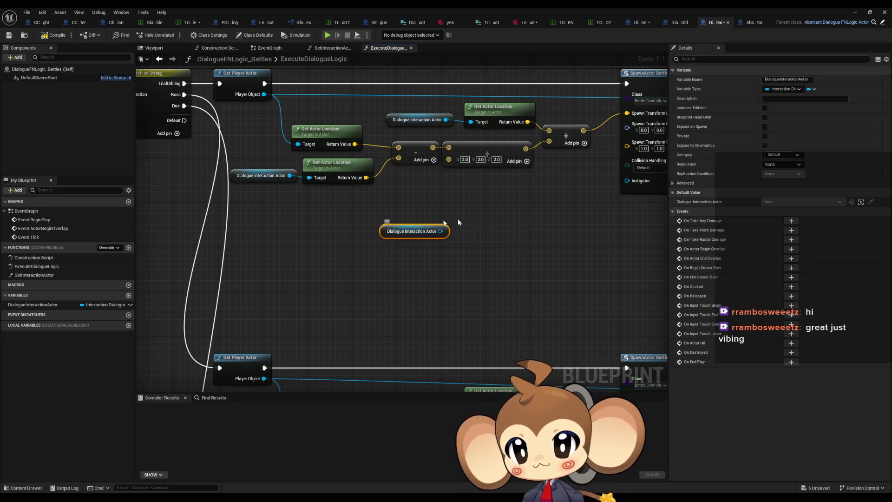
Step: Move the Dialogue Interaction Actor getter beside the Payload lookup near SpawnActor
left_click_drag(440, 178, 314, 179)
left_click_drag(302, 219, 352, 269)
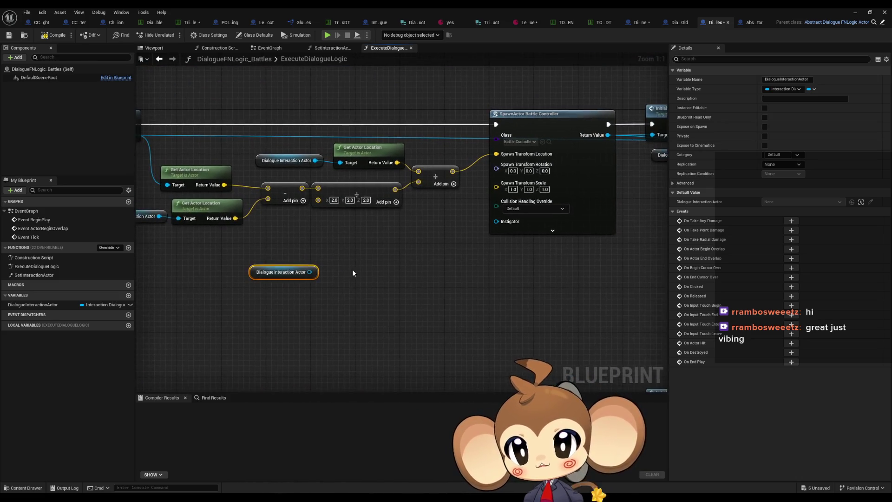
scroll(353, 273, "down", 4)
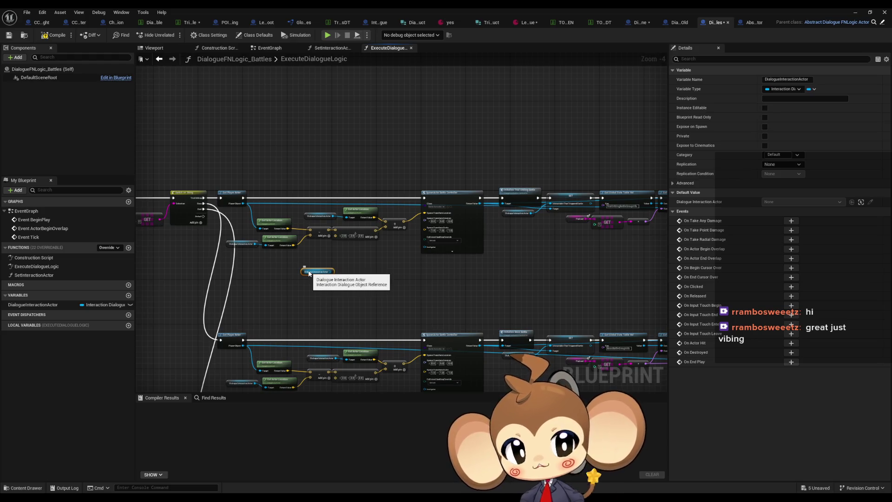
scroll(335, 253, "up", 4)
left_click_drag(273, 183, 362, 247)
mouse_move(429, 236)
left_mouse_down()
mouse_move(289, 225)
mouse_move(67, 148)
mouse_move(26, 144)
left_mouse_up()
left_click(217, 264)
mouse_move(217, 264)
left_mouse_down()
mouse_move(512, 238)
mouse_move(563, 244)
mouse_move(306, 211)
left_mouse_up()
scroll(308, 210, "down", 4)
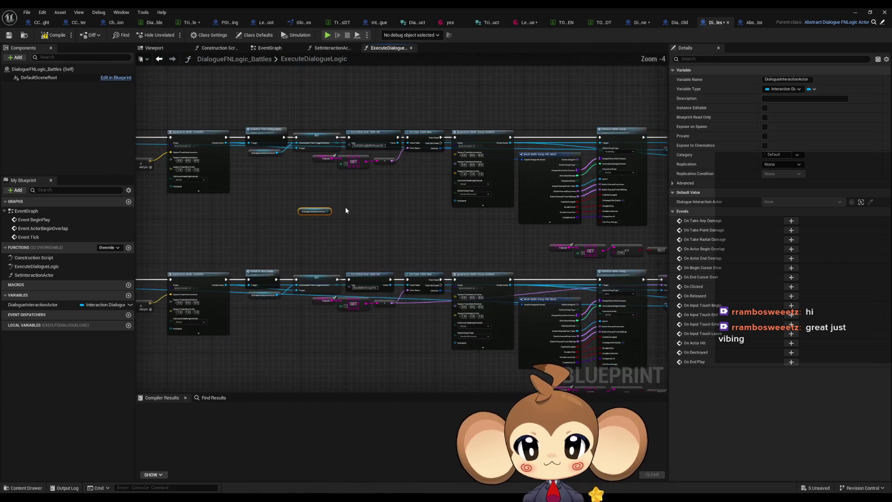
left_click_drag(457, 239, 481, 240)
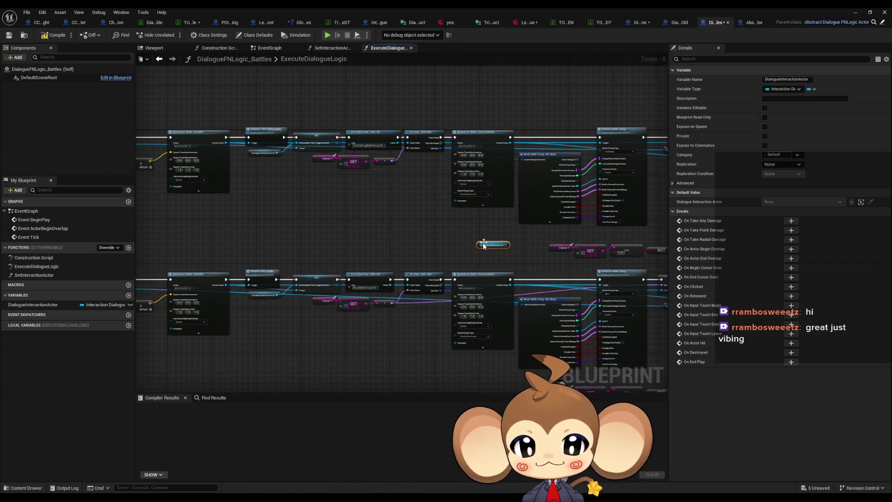
left_click(508, 227)
scroll(440, 243, "up", 4)
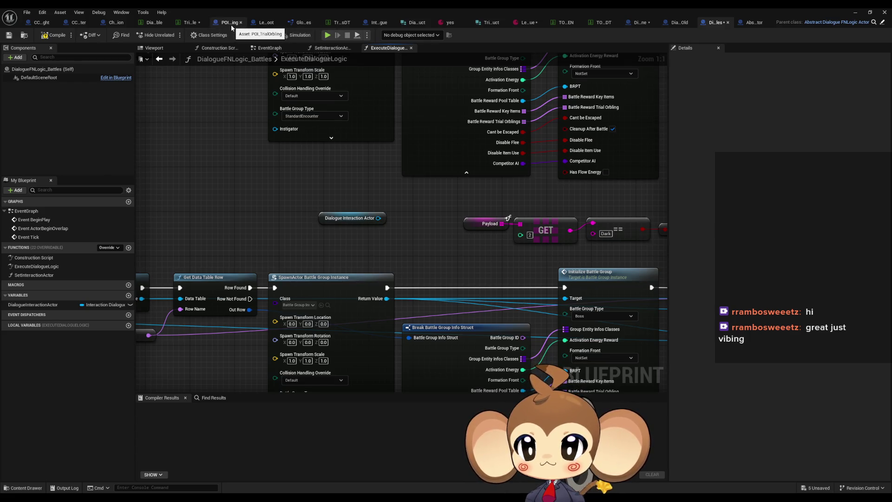
Step: View Interaction_Dialogue's DoDialogueProcedure graph, reposition the editor window, then view LevelObjectCollectionRoot
left_click(379, 24)
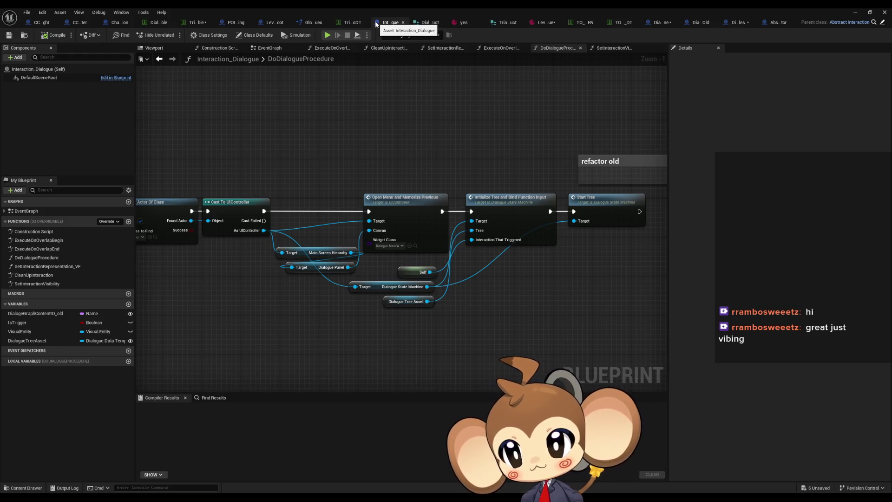
double_click(391, 7)
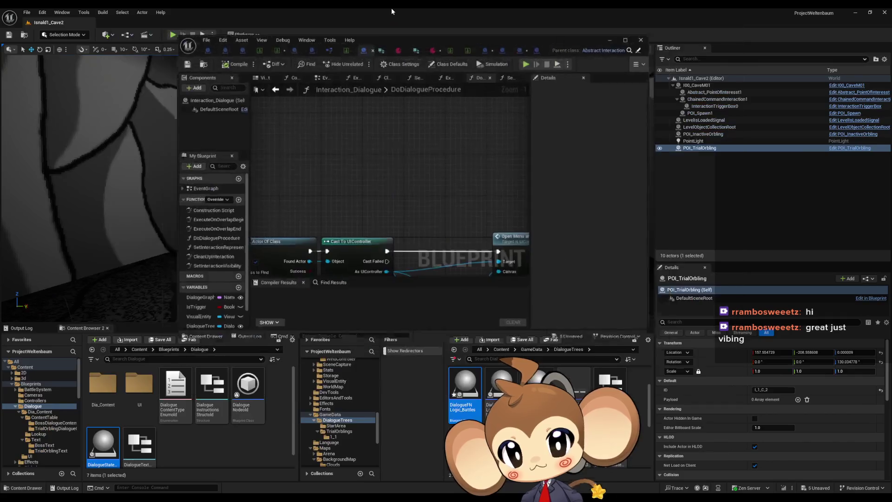
mouse_move(403, 43)
left_mouse_down()
mouse_move(247, 167)
mouse_move(286, 305)
mouse_move(288, 159)
mouse_move(271, 146)
left_mouse_up()
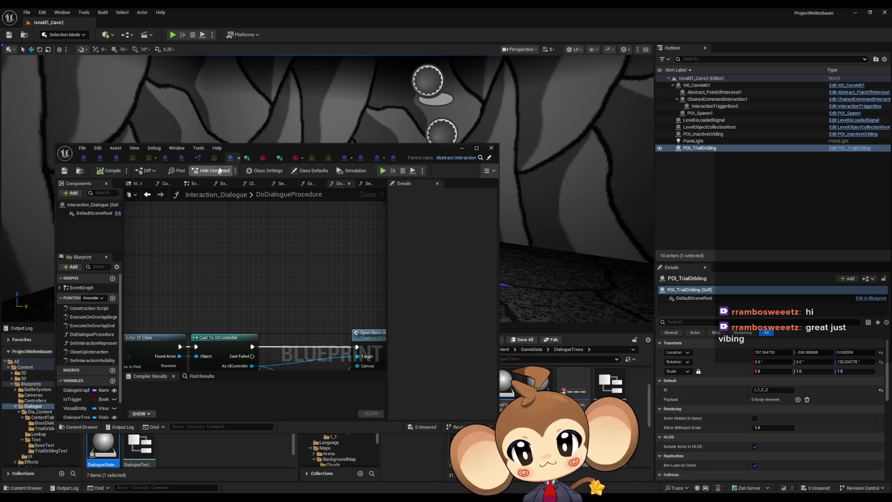
double_click(237, 156)
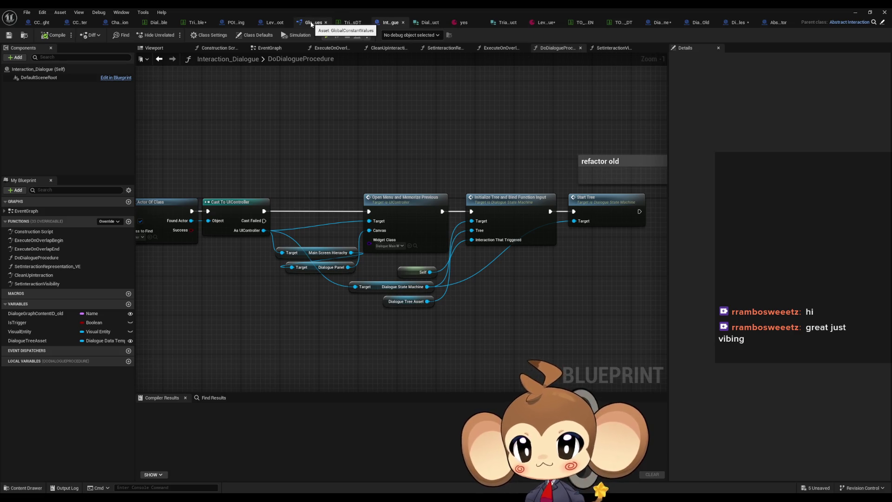
left_click(274, 23)
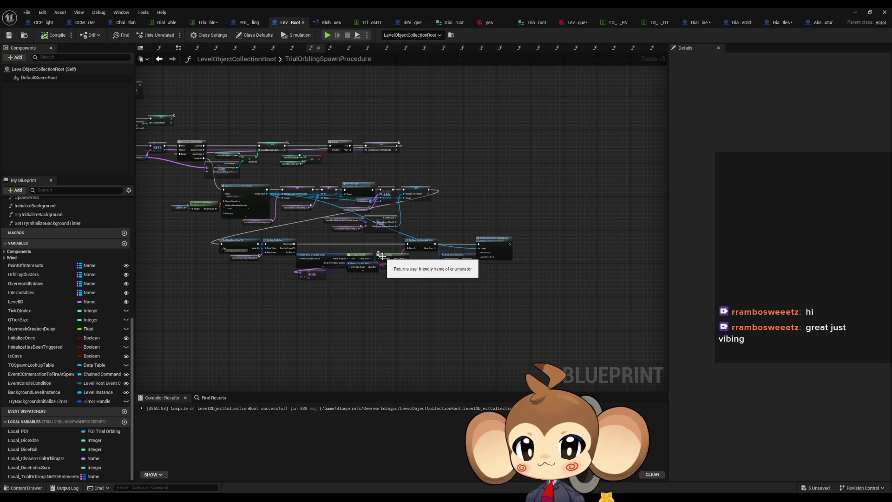
Step: Pan TrialOrblingSpawnProcedure from the SpawnActor Interaction Dialogue node back to the function's start
scroll(381, 256, "up", 6)
mouse_move(347, 226)
left_mouse_down()
mouse_move(435, 250)
mouse_move(396, 249)
left_mouse_up()
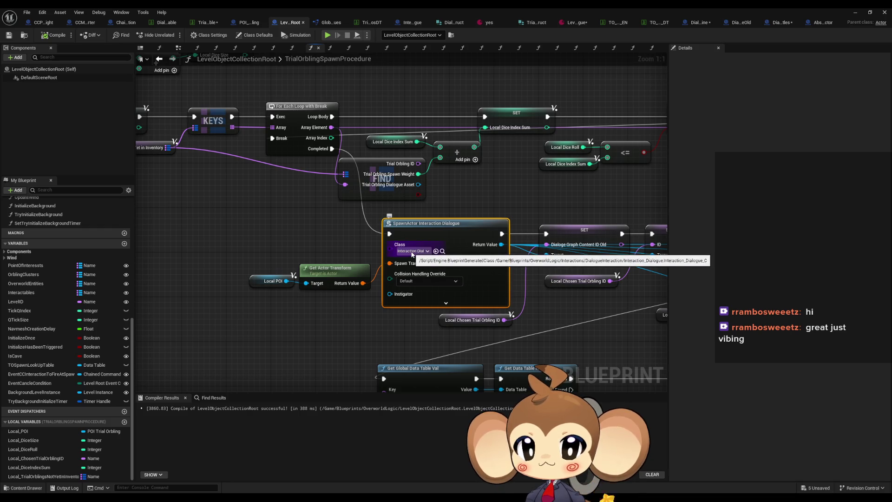
scroll(412, 254, "down", 3)
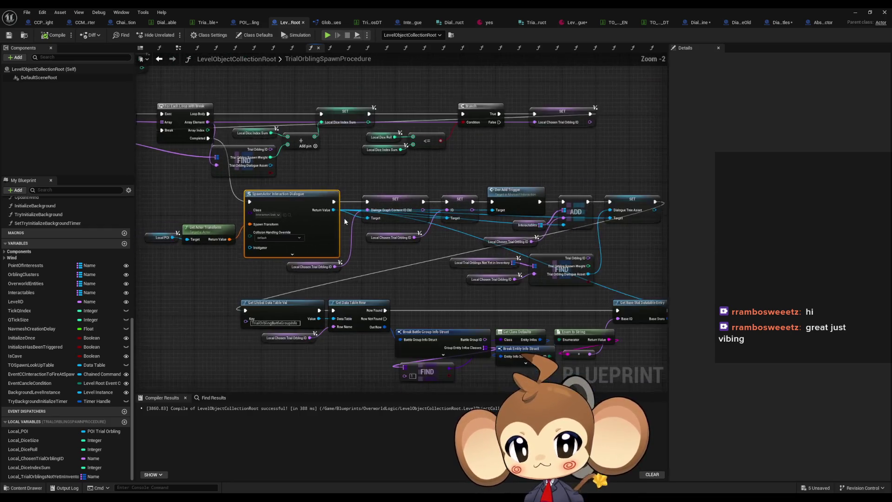
left_click_drag(302, 275, 656, 391)
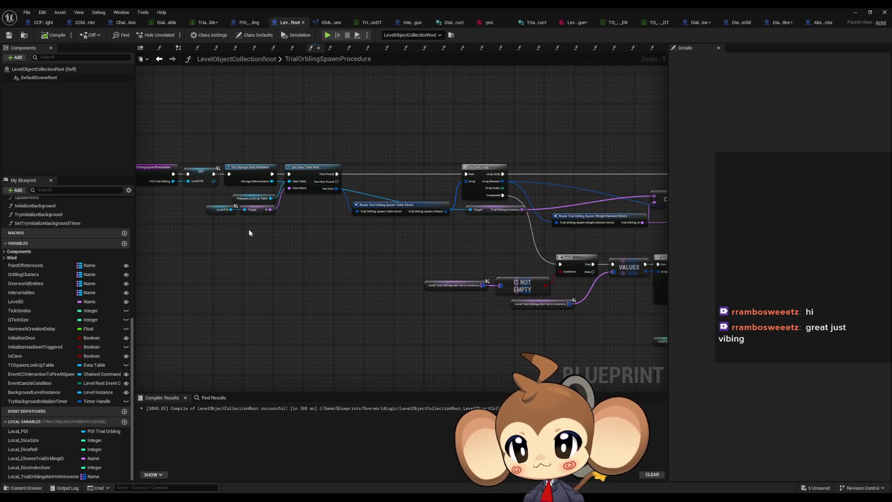
scroll(260, 228, "up", 4)
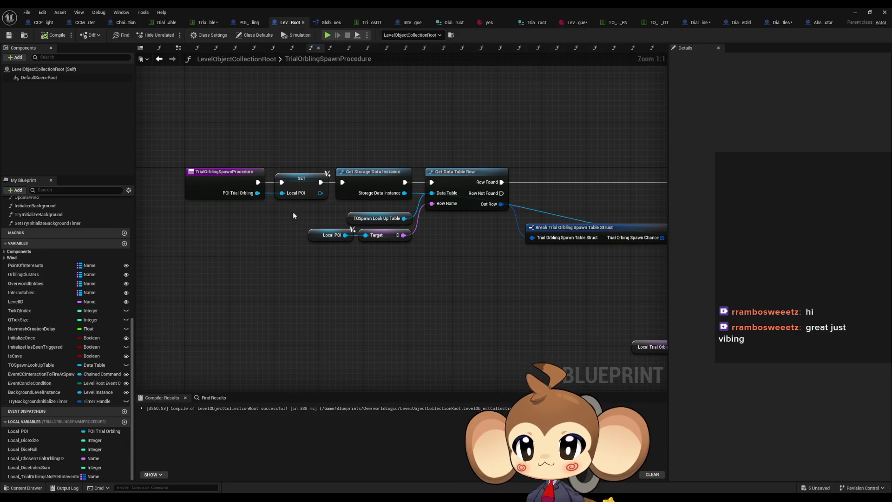
Step: Find where Local POI is read, then view POI_TrialOrbling's class defaults (POI Type TrialOrblingSpawn)
right_click(315, 235)
mouse_move(347, 308)
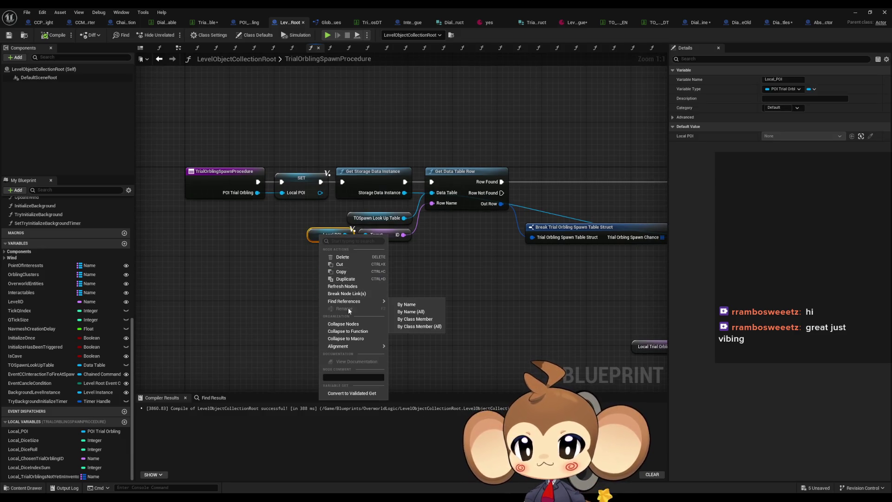
left_click(417, 325)
left_click(169, 441)
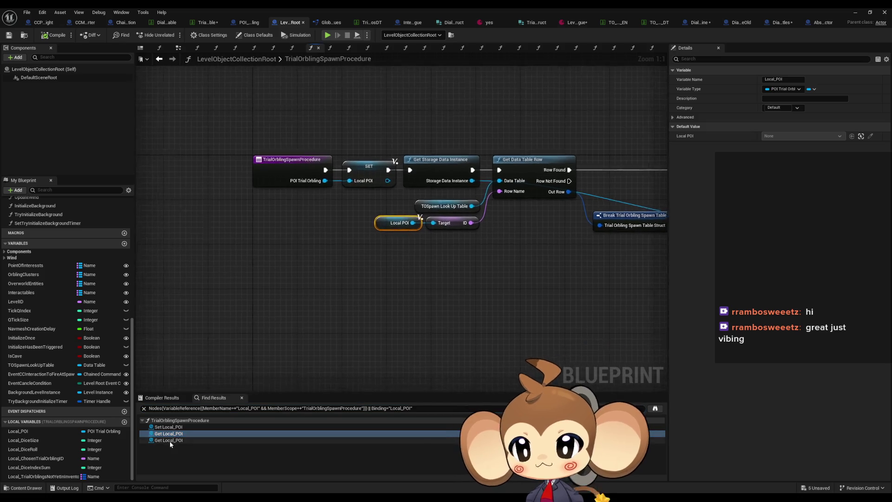
mouse_move(477, 289)
left_mouse_down()
mouse_move(330, 269)
mouse_move(142, 294)
left_mouse_up()
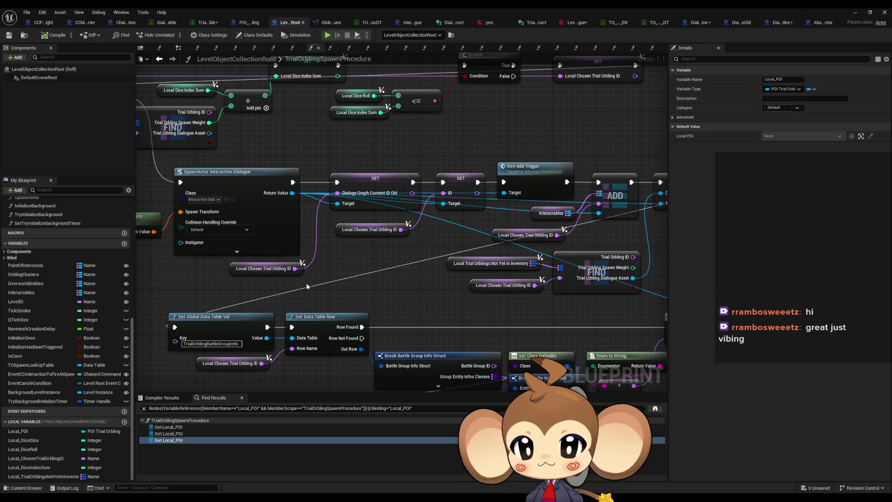
left_click_drag(405, 277, 307, 263)
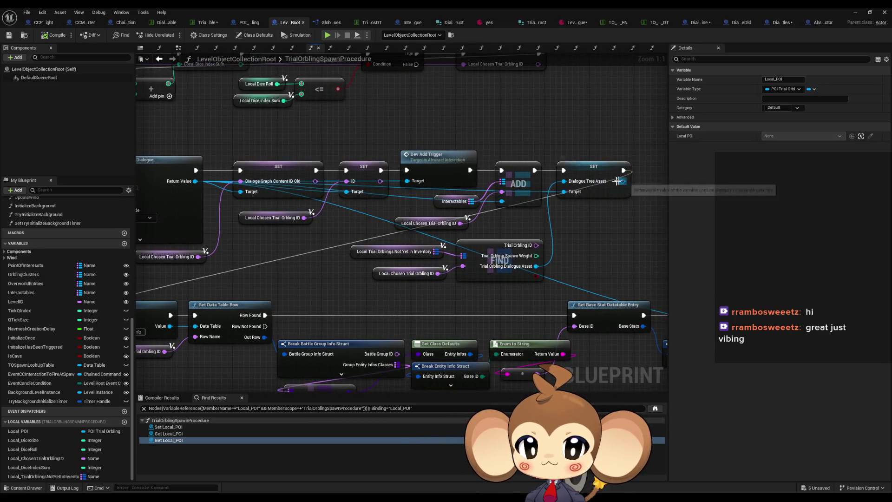
double_click(169, 440)
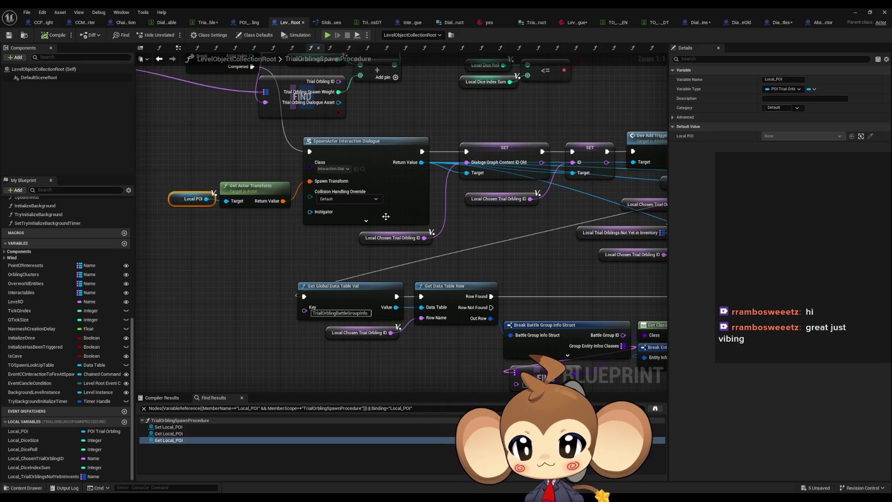
left_click(250, 23)
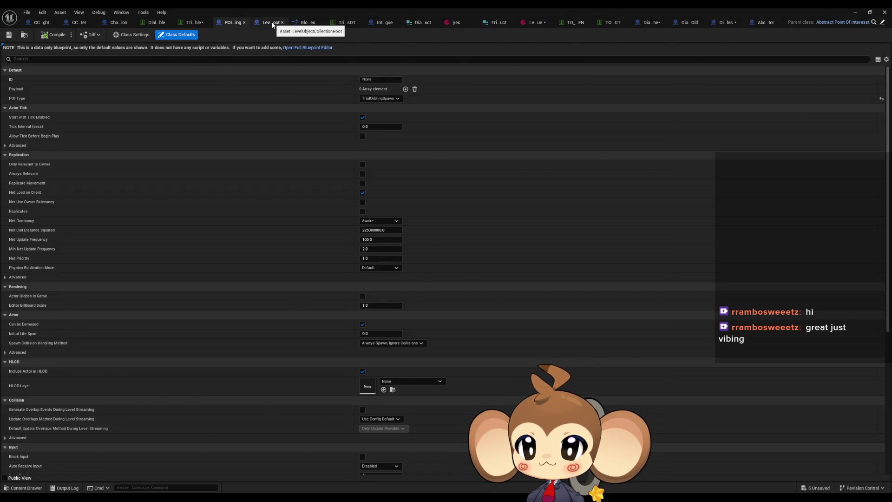
Step: Review the trial orbling spawn and dialogue text data tables, ChainedCommandInteraction, CCM_BossBattleStarter and CCP_BossFight graphs
left_click(272, 23)
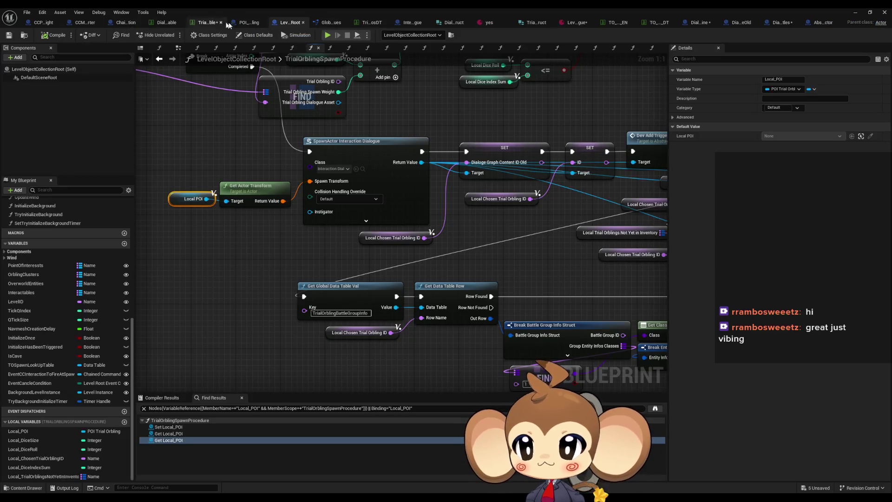
left_click(206, 24)
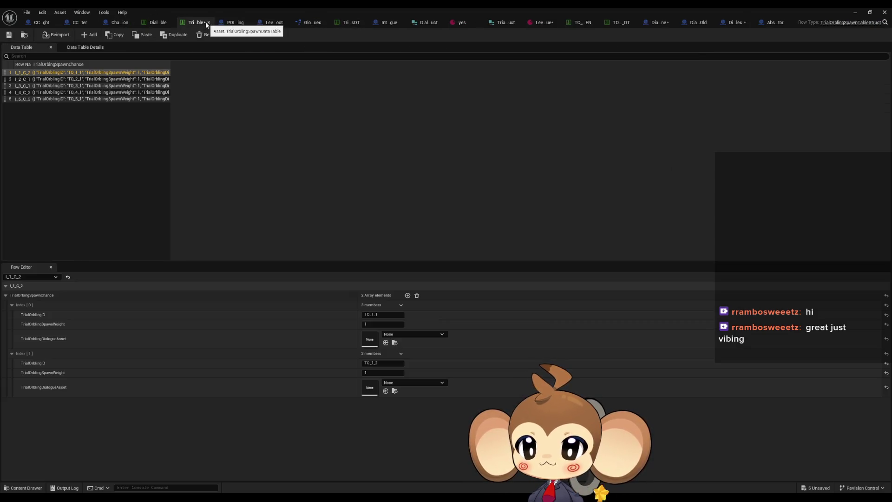
left_click(158, 22)
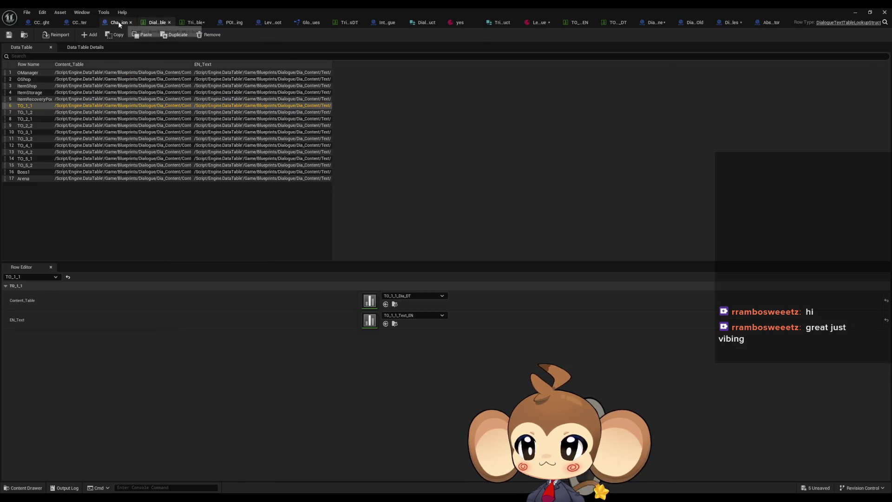
left_click(120, 23)
left_click(79, 23)
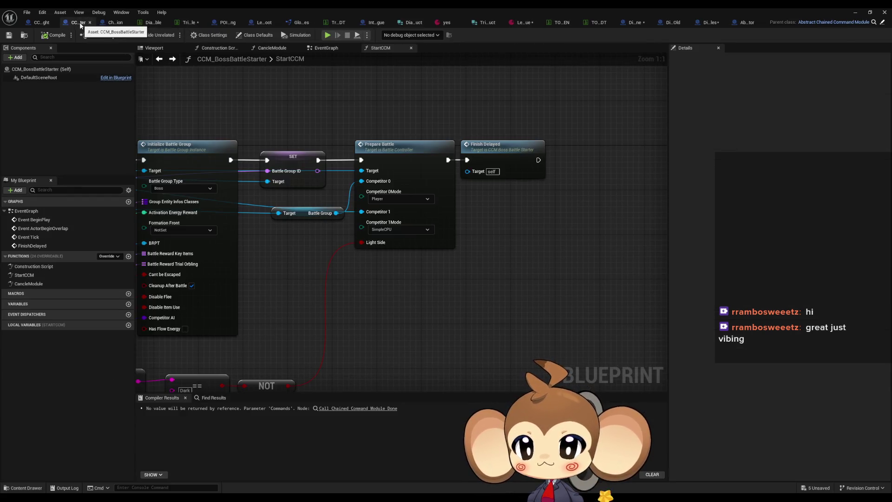
left_click(44, 25)
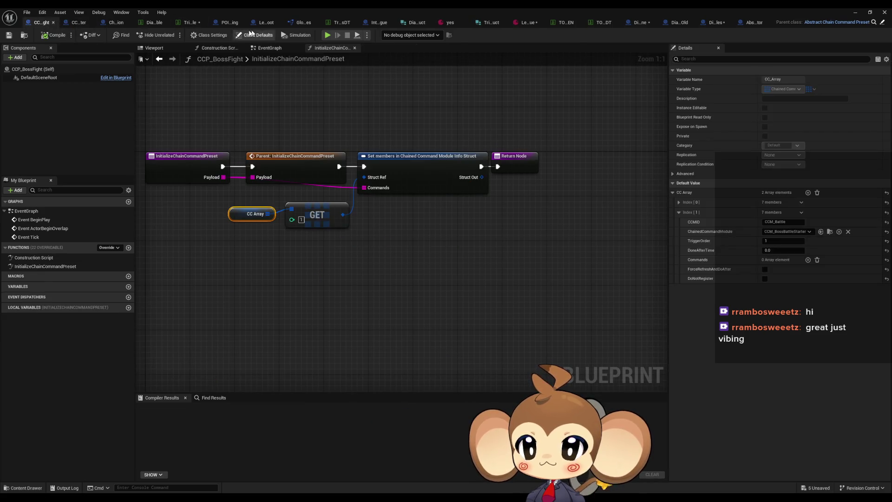
left_click(229, 23)
left_click(273, 24)
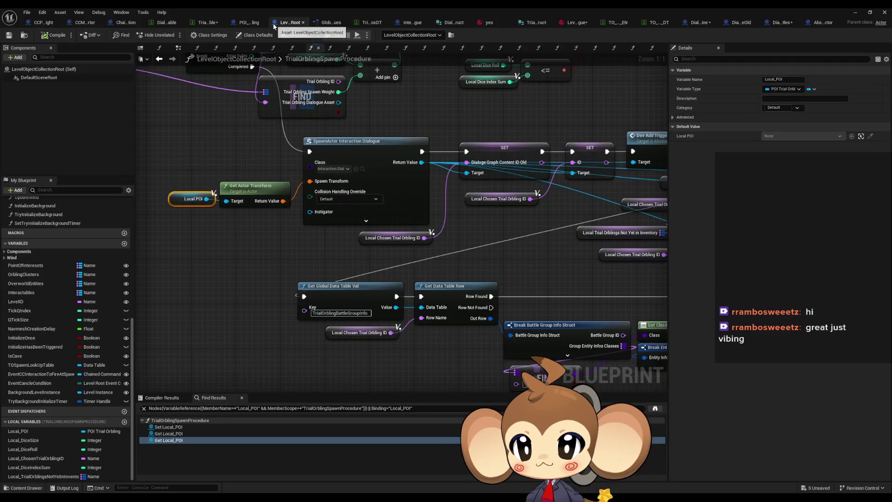
Step: Check Interaction_Dialogue and DialogueStateMachine, then show TrialOrblingSpawnProcedure's spawn nodes in a floating window
left_click(408, 22)
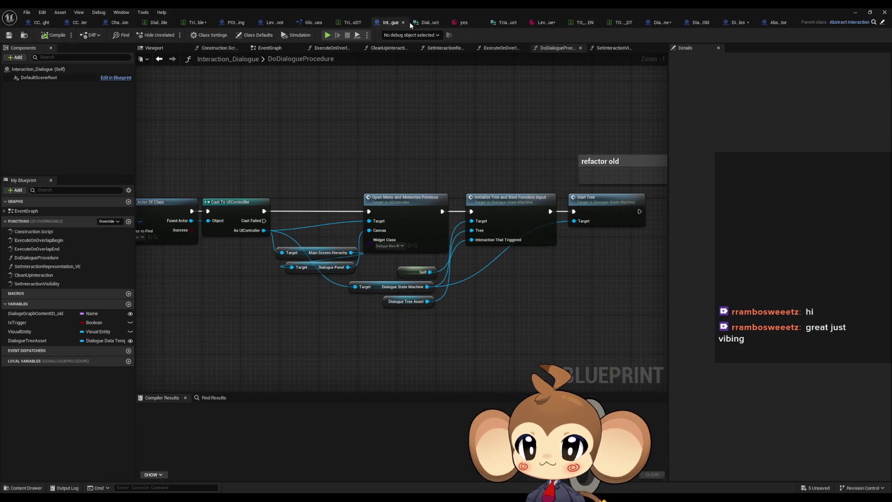
left_click(270, 23)
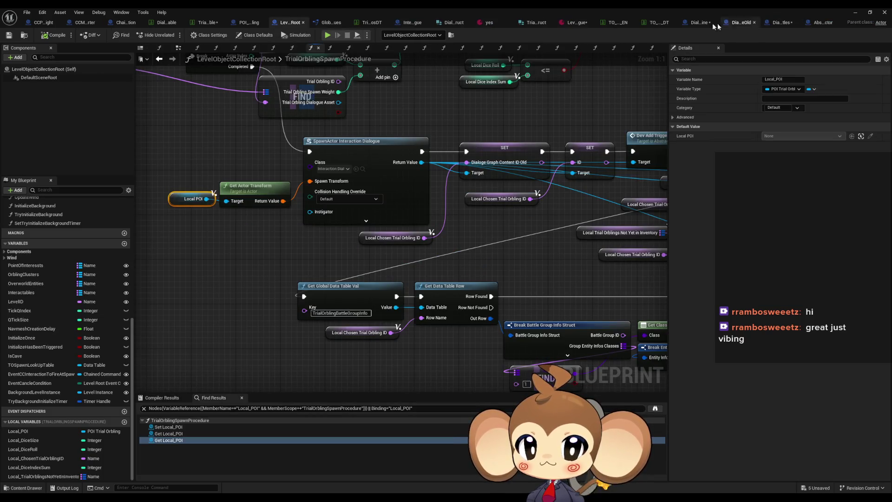
left_click(694, 23)
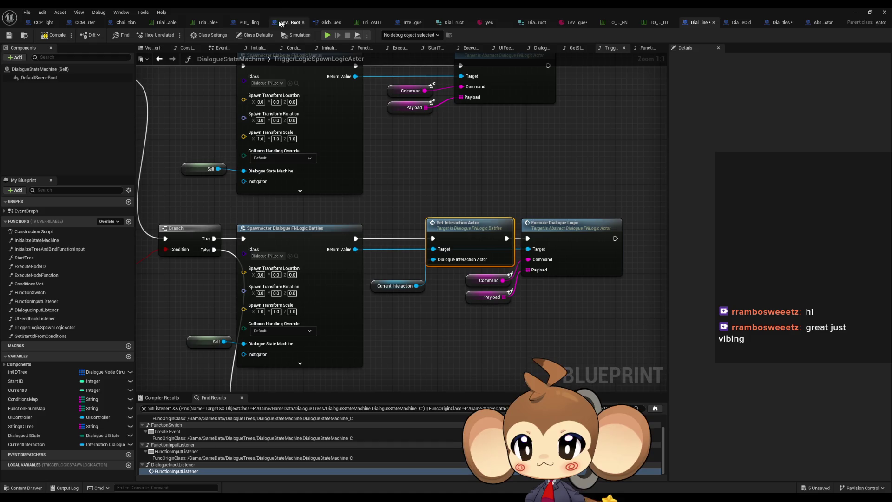
left_click(247, 25)
left_click(276, 24)
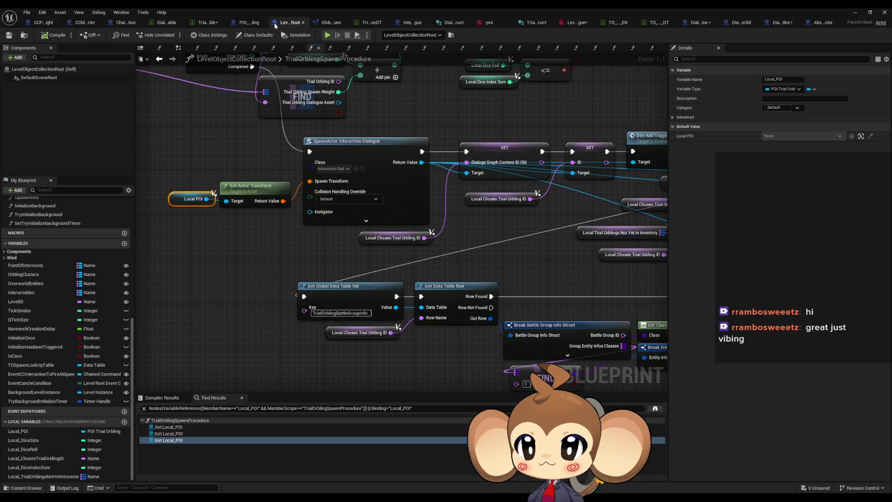
mouse_move(498, 119)
left_mouse_down()
mouse_move(260, 158)
mouse_move(341, 168)
left_mouse_up()
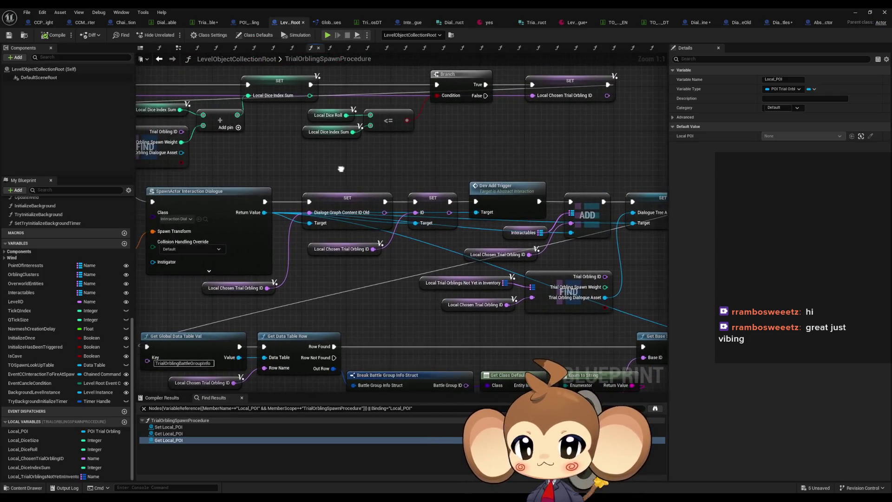
double_click(456, 13)
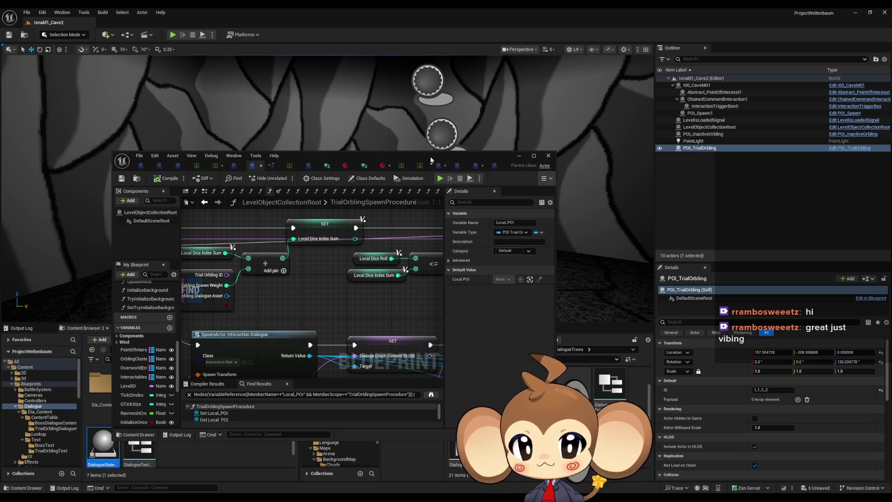
Step: Maximize the Blueprint editor, pan to the spawn loop nodes, and switch to Abstract_Interaction's ExecuteOnOverlapEnd graph
double_click(431, 158)
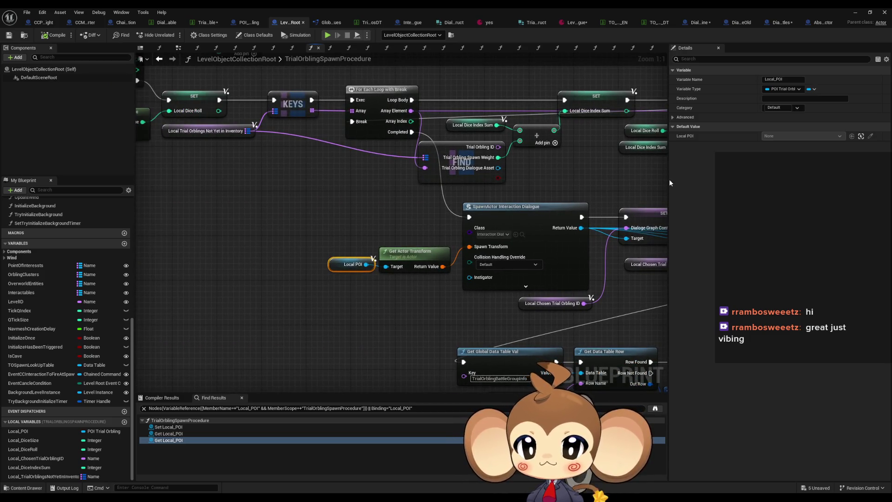
left_click_drag(583, 192, 530, 190)
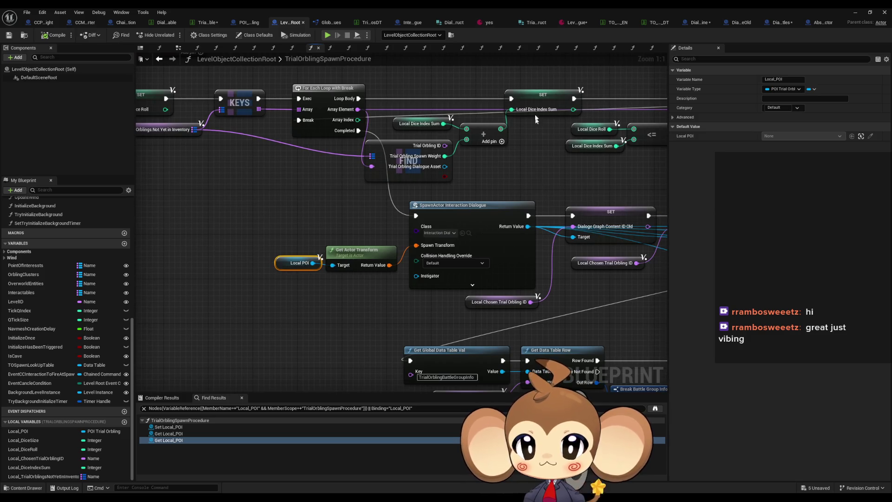
left_click(412, 23)
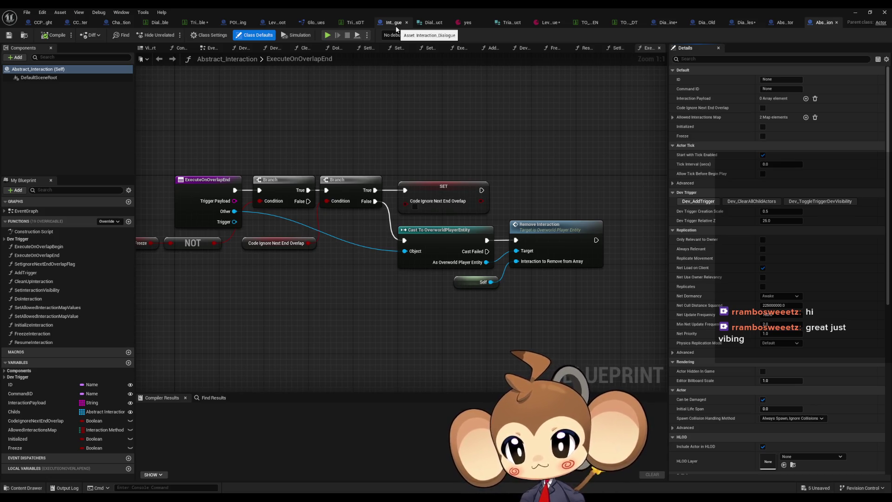
Step: Show the opening nodes of Interaction_Dialogue's DoDialogueProcedure graph, then minimize the Blueprint window
left_click(394, 26)
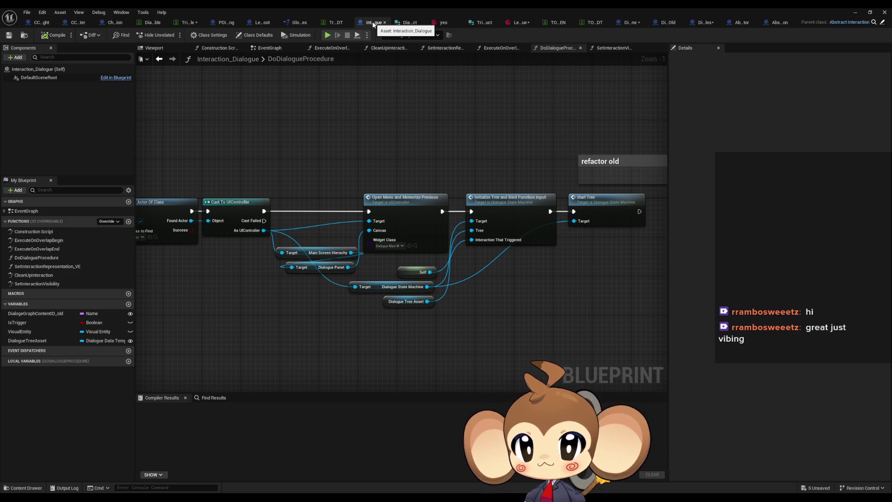
mouse_move(358, 113)
left_mouse_down()
mouse_move(611, 197)
mouse_move(650, 200)
mouse_move(464, 143)
mouse_move(427, 141)
left_mouse_up()
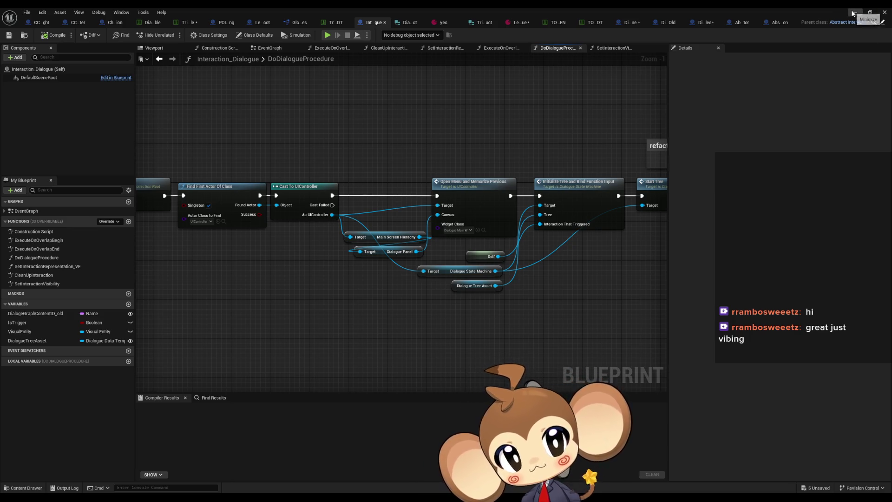
left_click(884, 12)
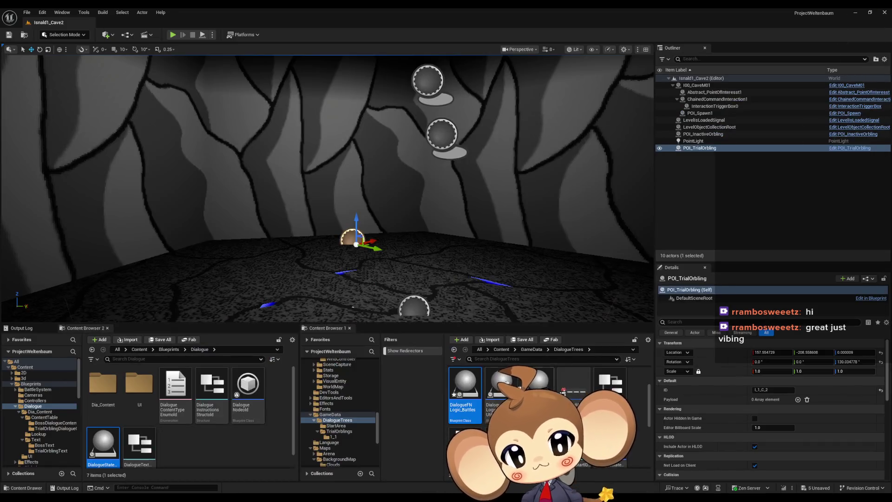
Step: Browse Content > Maps > StartArea > Int > Shop and load Int_Shop_level, saving changed assets
left_click(498, 350)
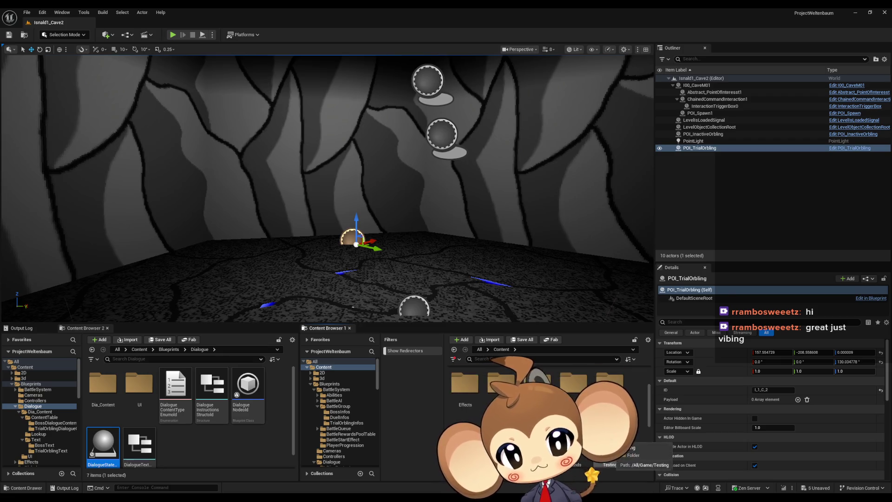
left_click(325, 414)
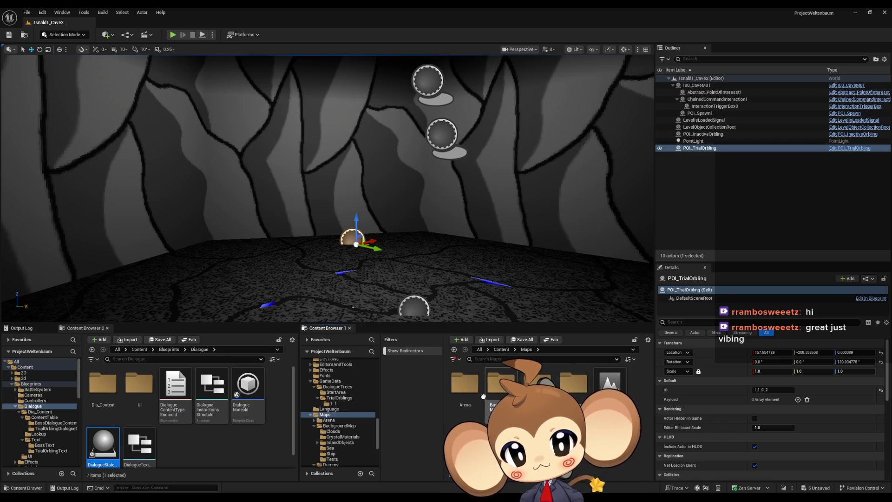
left_click(336, 459)
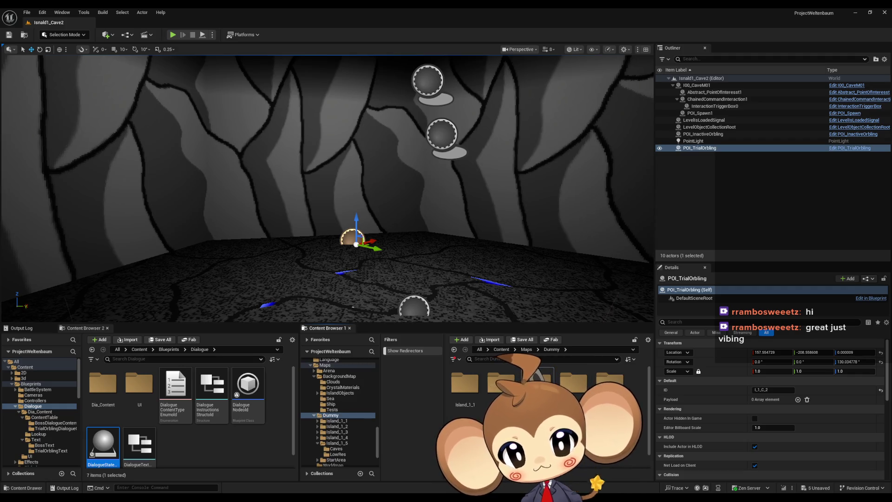
double_click(501, 383)
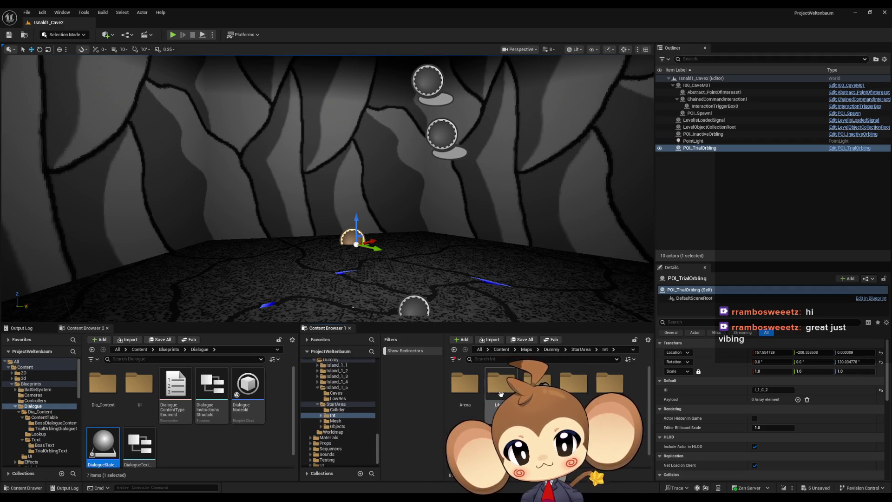
double_click(536, 383)
double_click(501, 384)
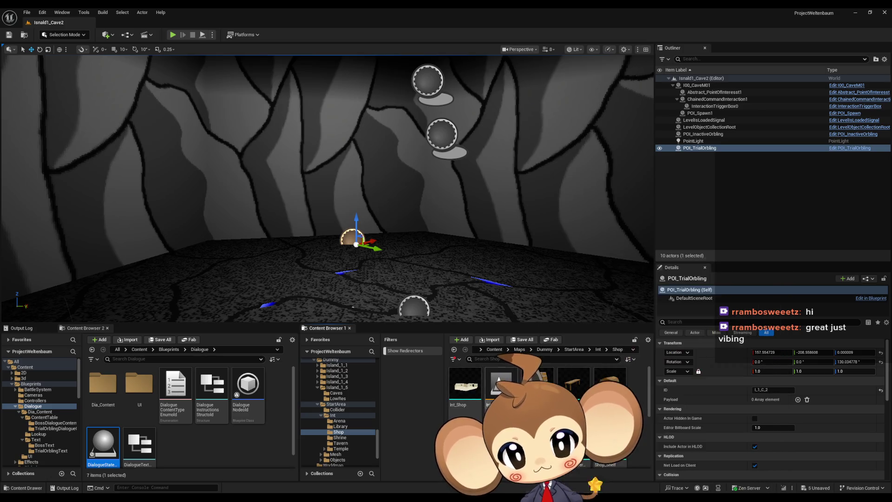
left_click(465, 337)
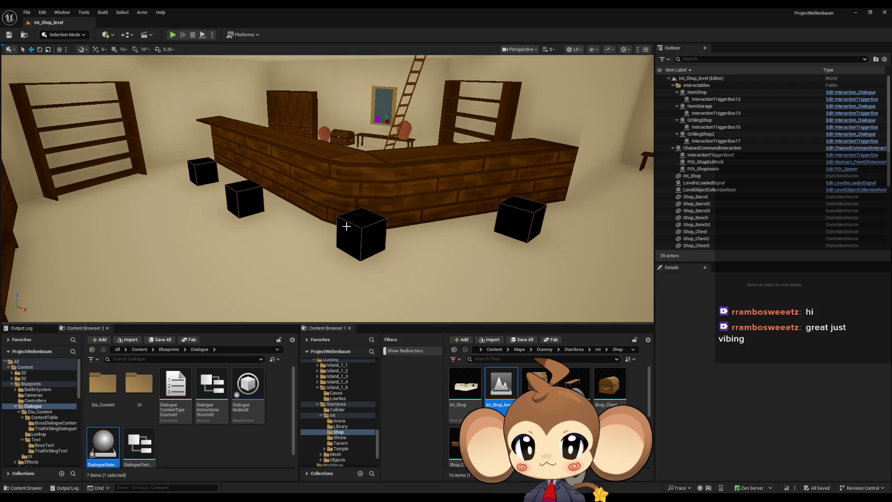
Step: Select the OrblingShop interaction cube, then bring back the Interaction_Dialogue blueprint window
left_click(346, 226)
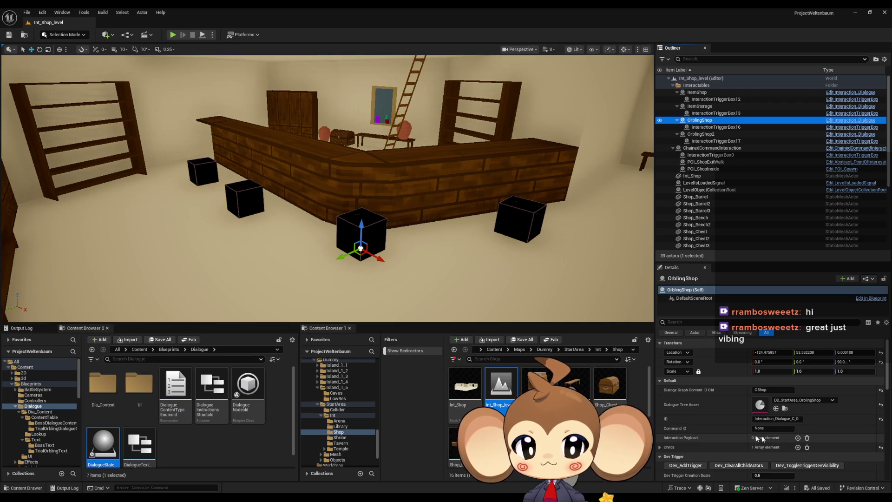
left_click(26, 13)
left_click(80, 114)
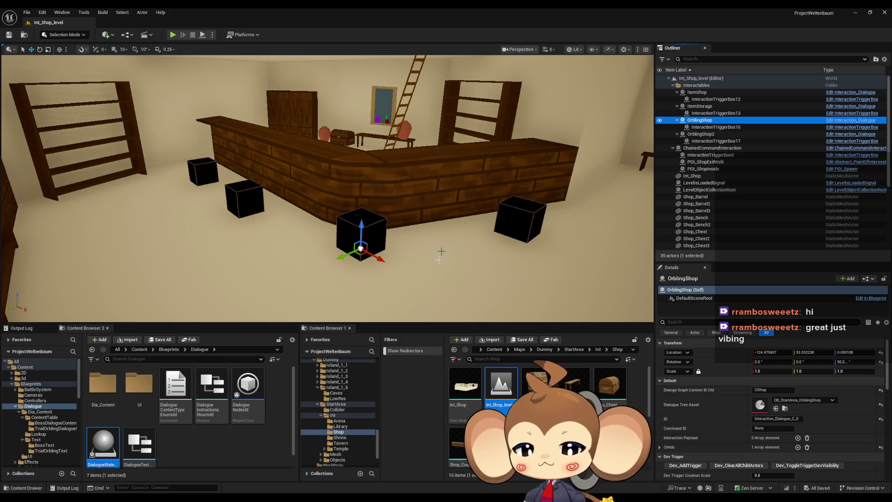
left_click(353, 498)
left_click(368, 466)
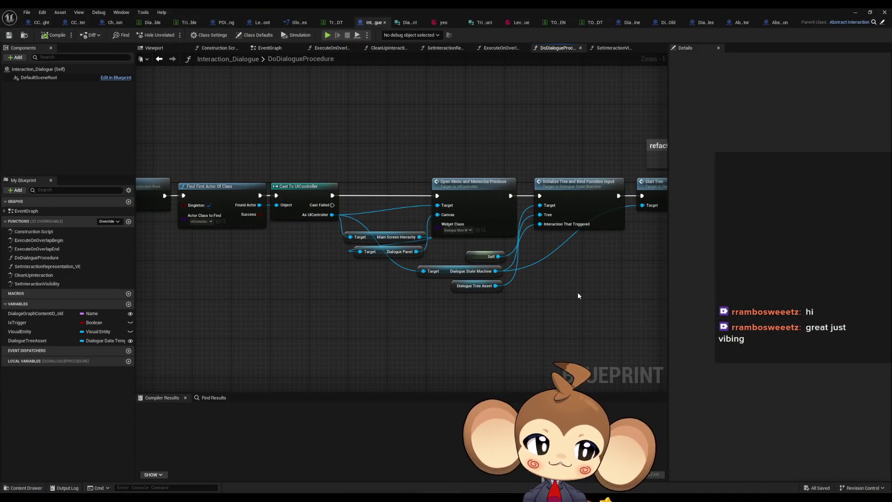
Step: From DialogueStateMachine's Battles spawn branch, open the Execute Dialogue Logic node's implementation
scroll(460, 295, "down", 2)
mouse_move(488, 305)
left_mouse_down()
mouse_move(392, 295)
mouse_move(430, 288)
left_mouse_up()
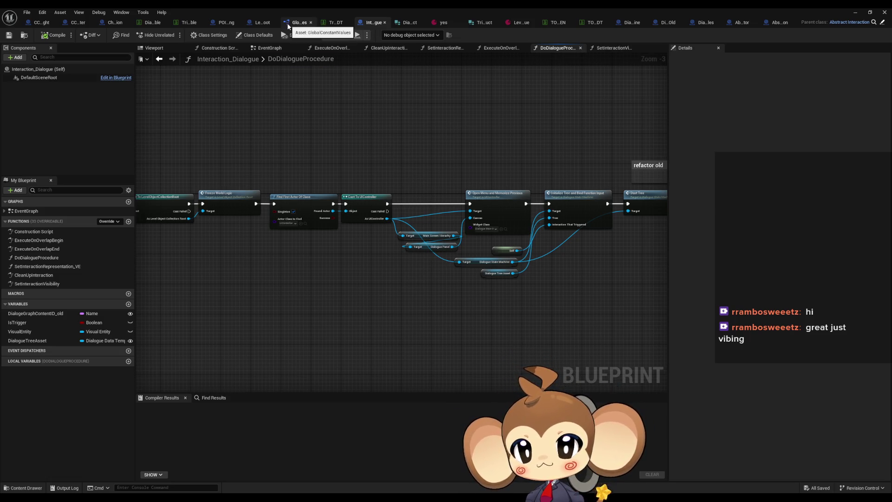
left_click(228, 26)
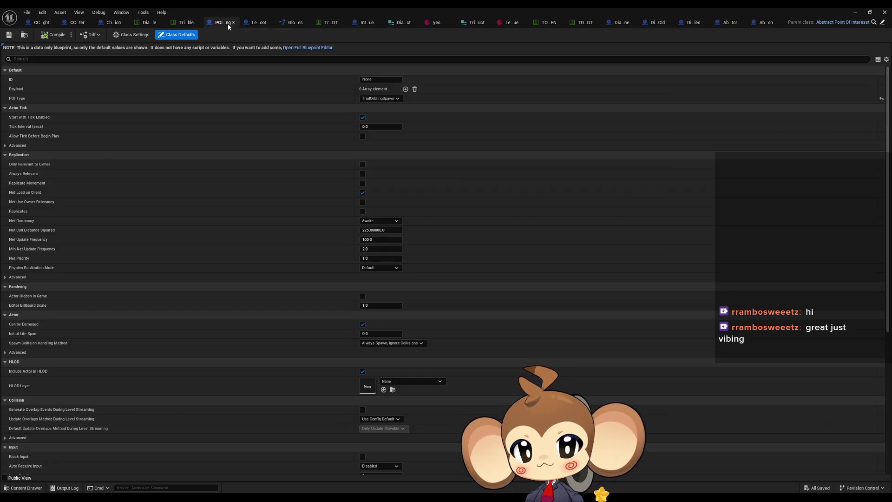
left_click(605, 24)
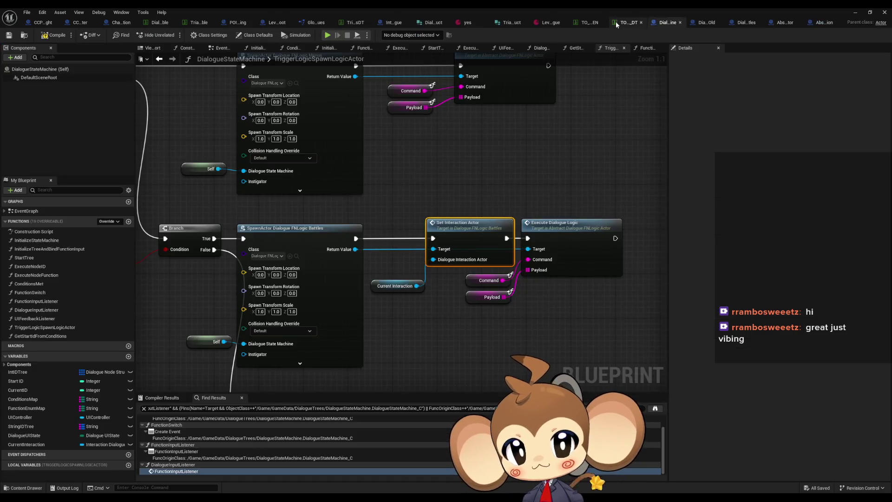
left_click_drag(427, 286, 459, 278)
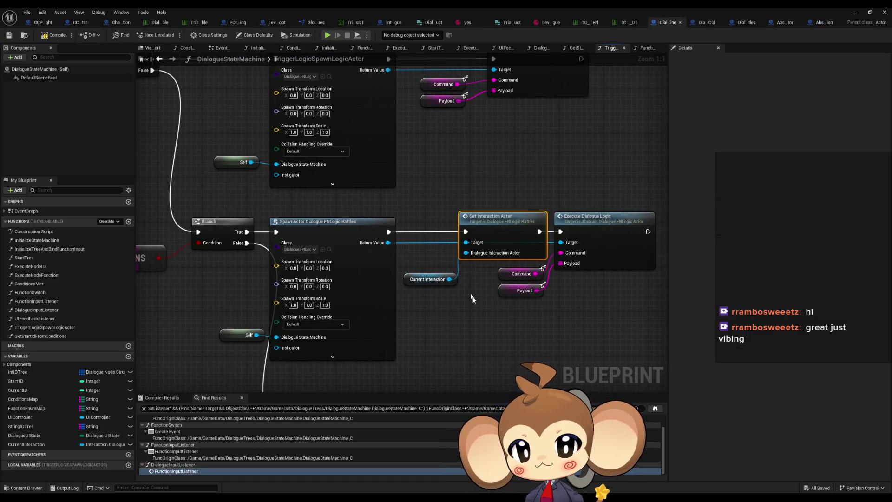
scroll(598, 235, "down", 1)
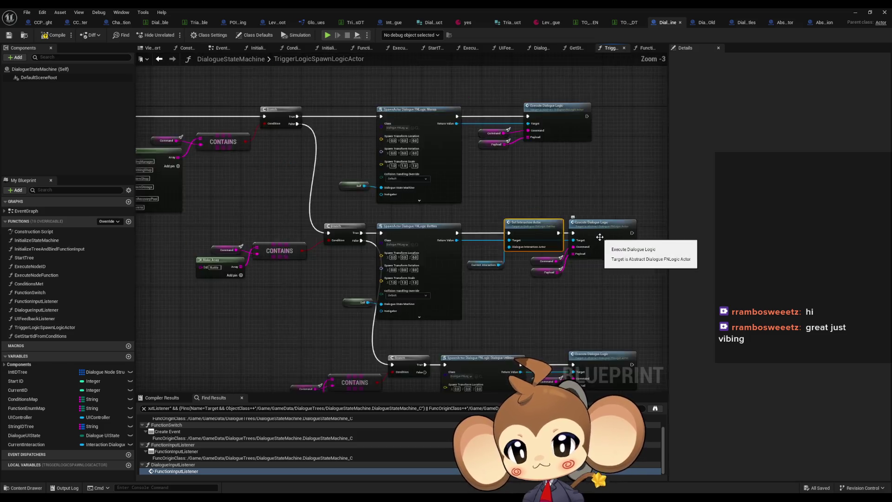
left_click(566, 237)
double_click(566, 237)
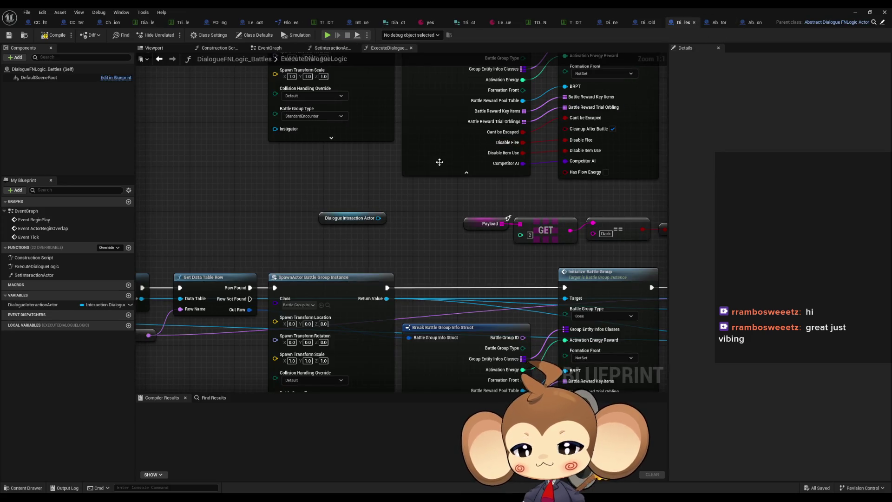
Step: Drag off Dialogue Interaction Actor and add a Get Interaction Payload node via a 'payload' search
scroll(434, 167, "down", 5)
mouse_move(354, 188)
left_mouse_down()
mouse_move(487, 274)
mouse_move(548, 280)
mouse_move(564, 262)
mouse_move(523, 258)
left_mouse_up()
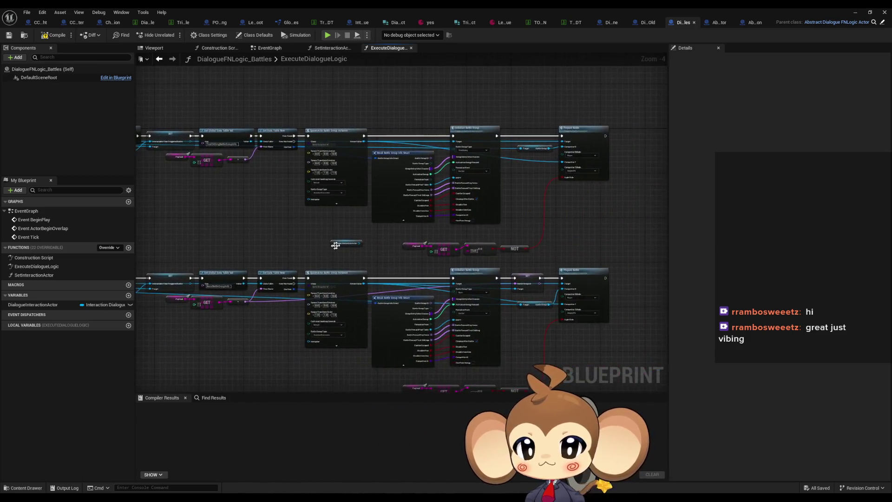
scroll(339, 244, "up", 4)
left_click(316, 242)
mouse_move(315, 244)
left_mouse_down()
mouse_move(308, 236)
mouse_move(498, 249)
mouse_move(595, 283)
mouse_move(354, 215)
mouse_move(514, 267)
mouse_move(367, 253)
mouse_move(420, 264)
left_mouse_up()
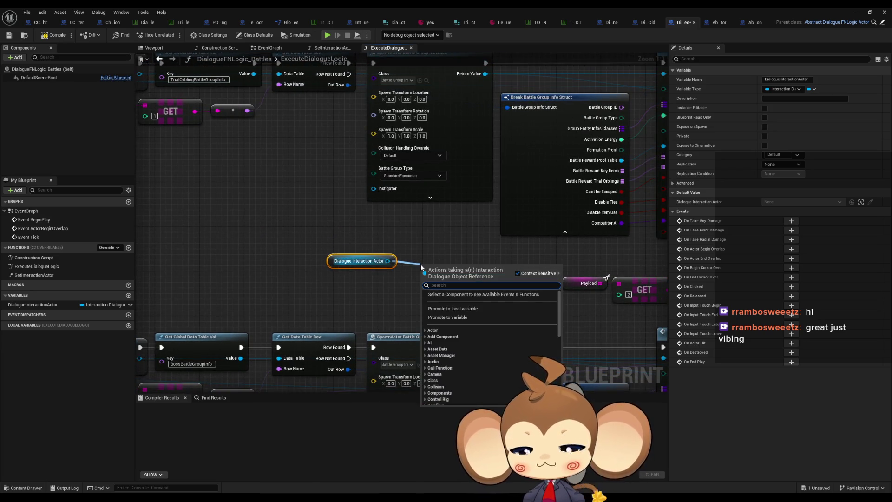
type("payload")
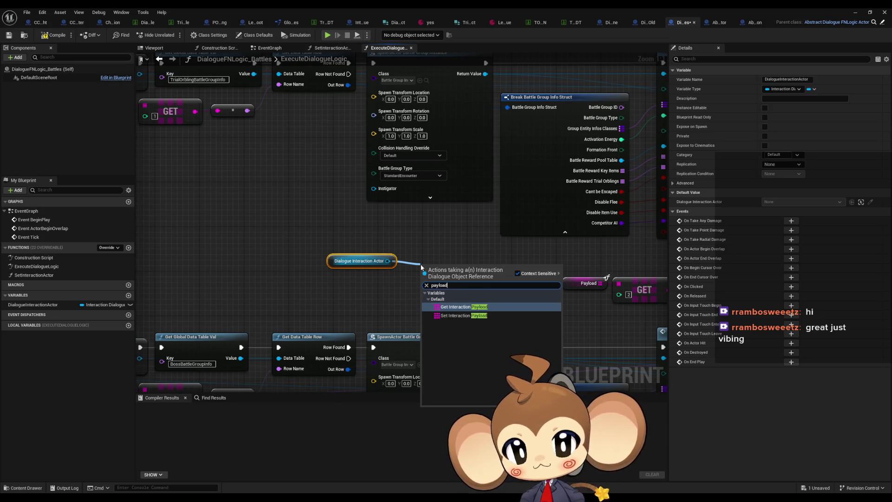
key("Return")
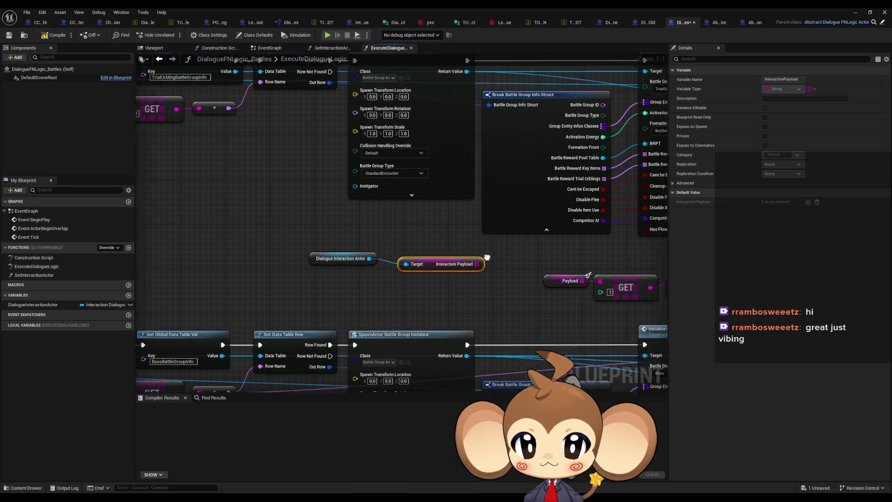
Step: Add an array GET (a copy) on Interaction Payload to read element 0
left_click_drag(356, 253, 345, 248)
left_click_drag(378, 275, 272, 271)
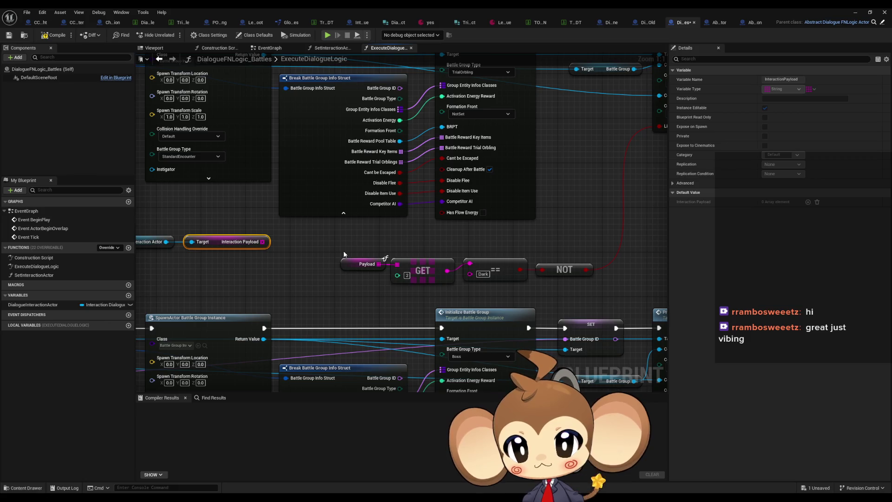
mouse_move(262, 241)
left_mouse_down()
mouse_move(298, 250)
mouse_move(284, 249)
left_mouse_up()
type("get")
left_click(320, 300)
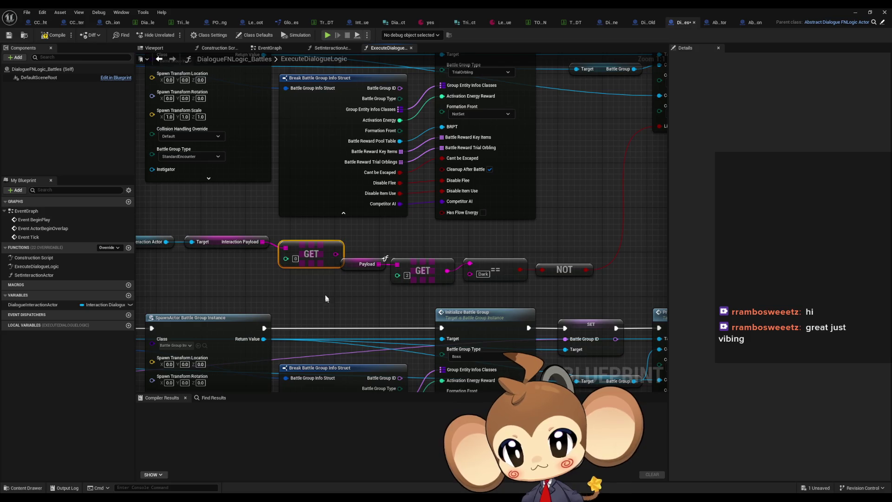
left_click_drag(308, 257, 306, 251)
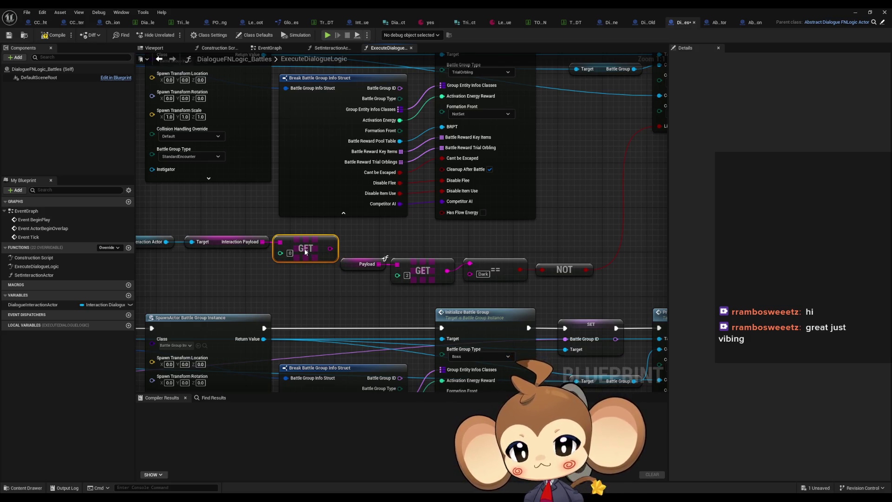
left_click(333, 287)
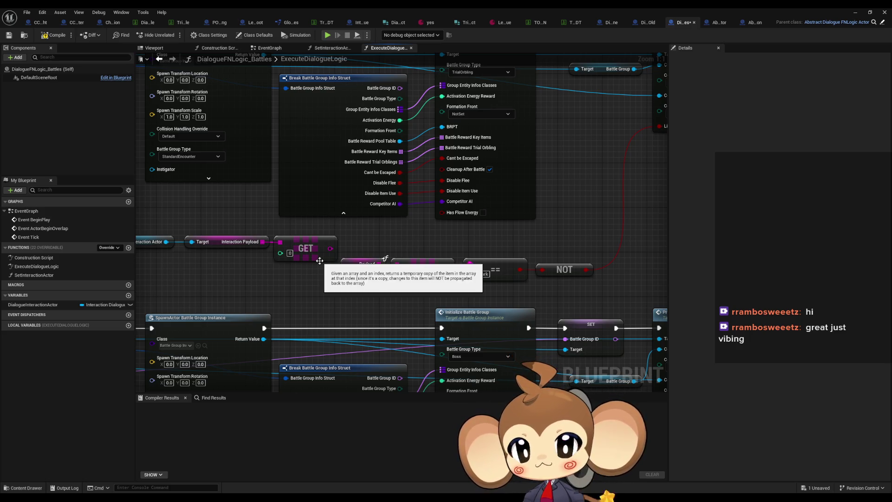
mouse_move(372, 213)
left_mouse_down()
mouse_move(276, 262)
mouse_move(405, 248)
left_mouse_up()
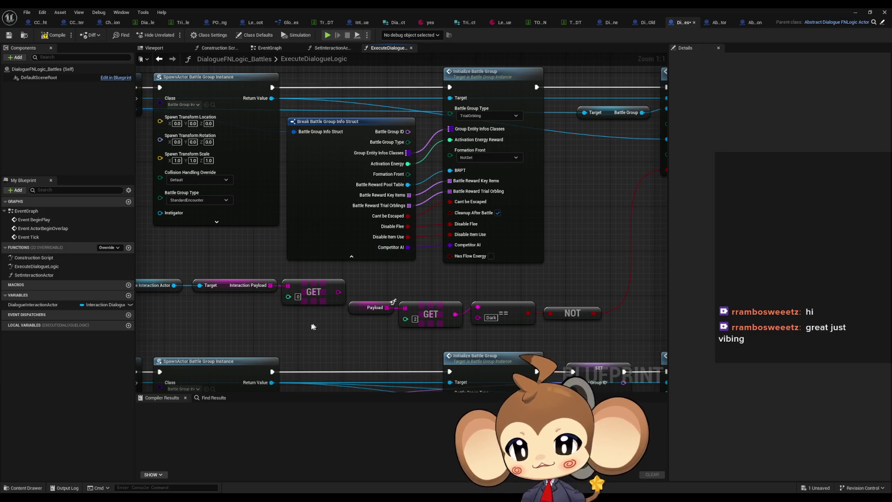
Step: Box-select and delete the Dialogue Interaction Actor, Interaction Payload and GET nodes
left_click_drag(412, 270, 222, 285)
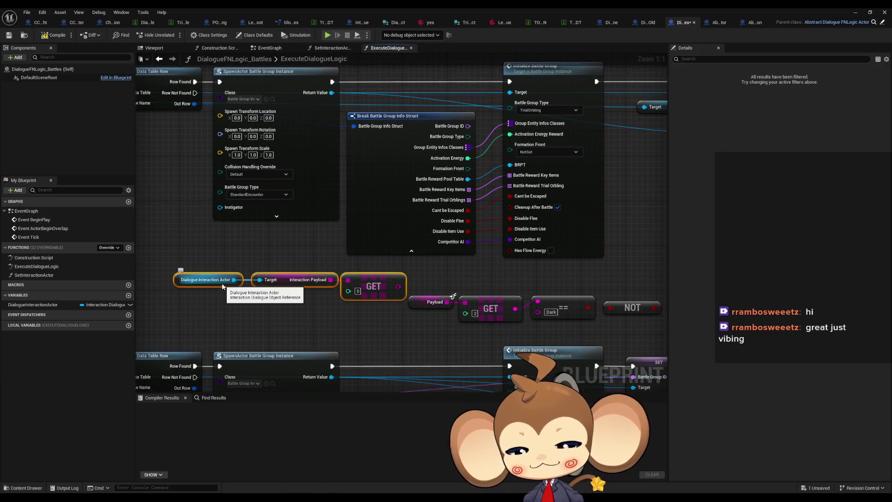
key("Delete")
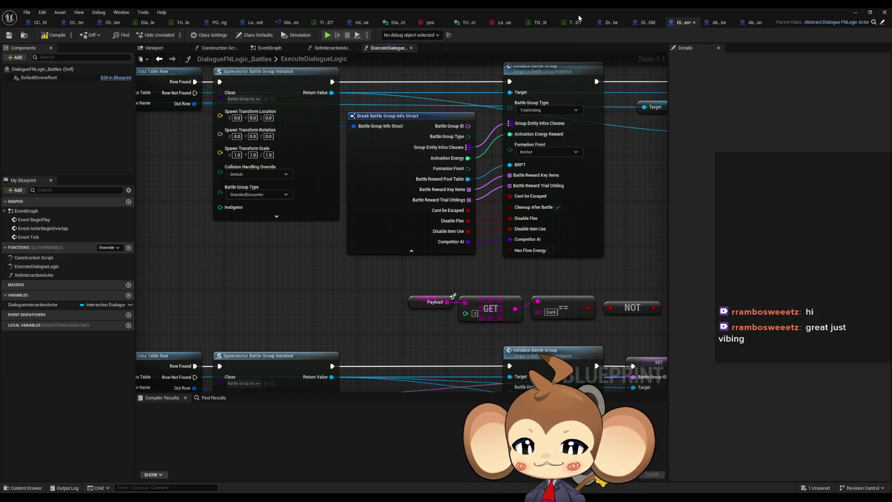
Step: Review the spawn data table, Interaction_Dialogue, ExecuteDialogueLogic and DialogueStateMachine's CONTAINS checks, ending on TrialOrblingSpawnProcedure
left_click(183, 22)
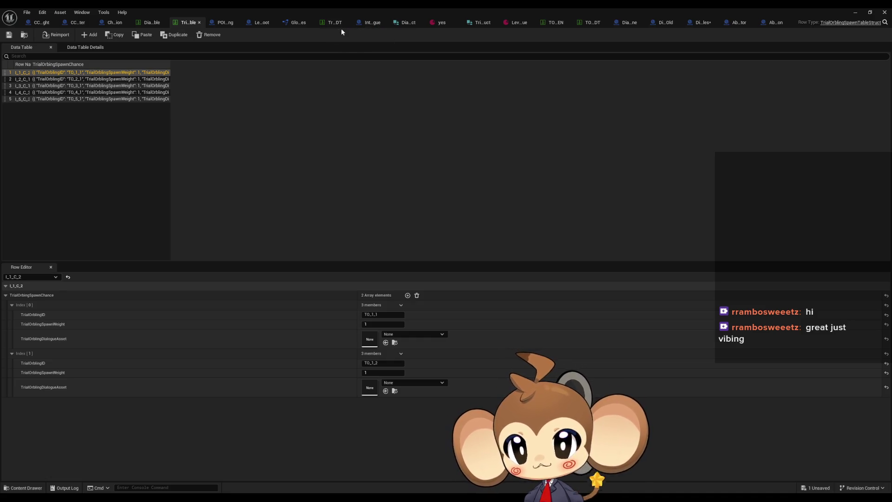
left_click(375, 23)
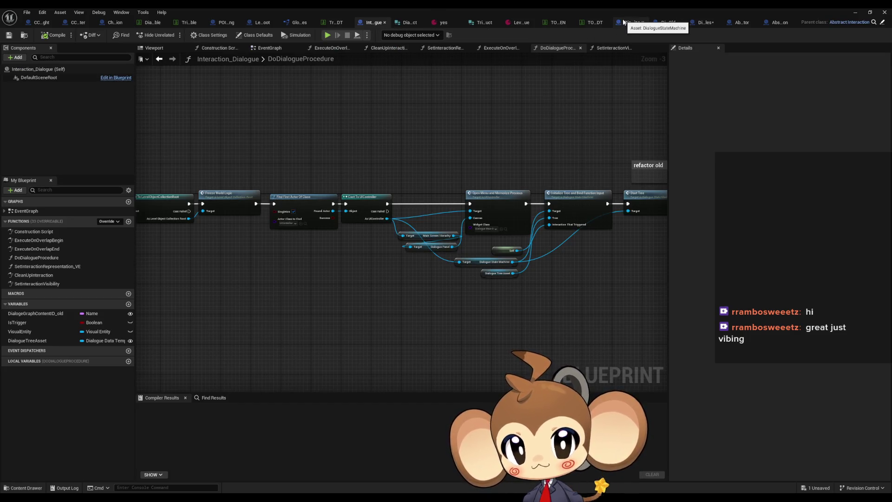
left_click(701, 22)
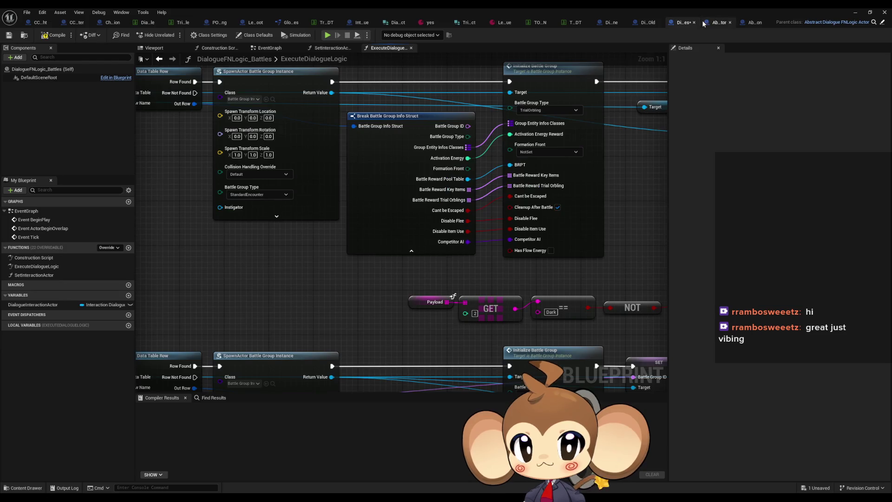
scroll(306, 238, "down", 2)
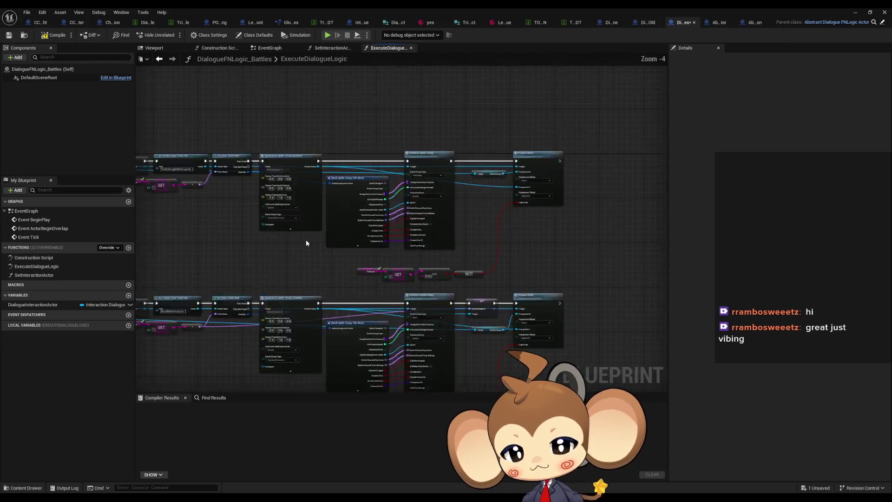
left_click(609, 23)
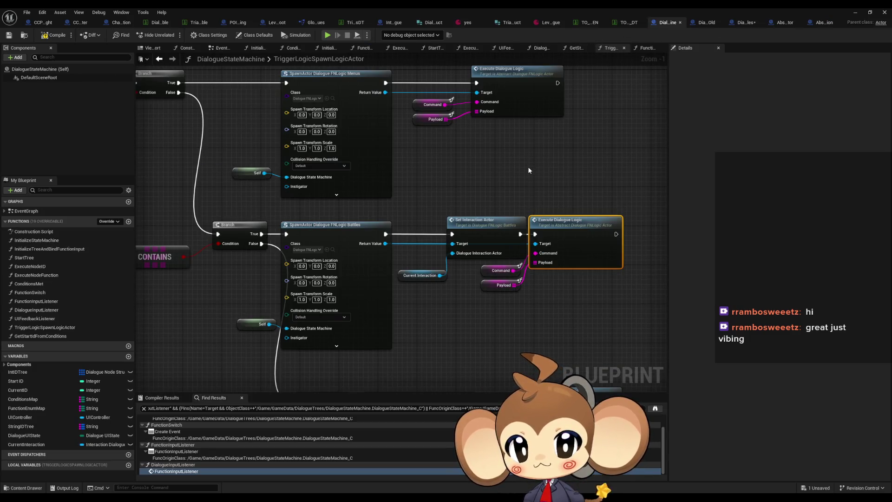
left_click_drag(505, 169, 571, 168)
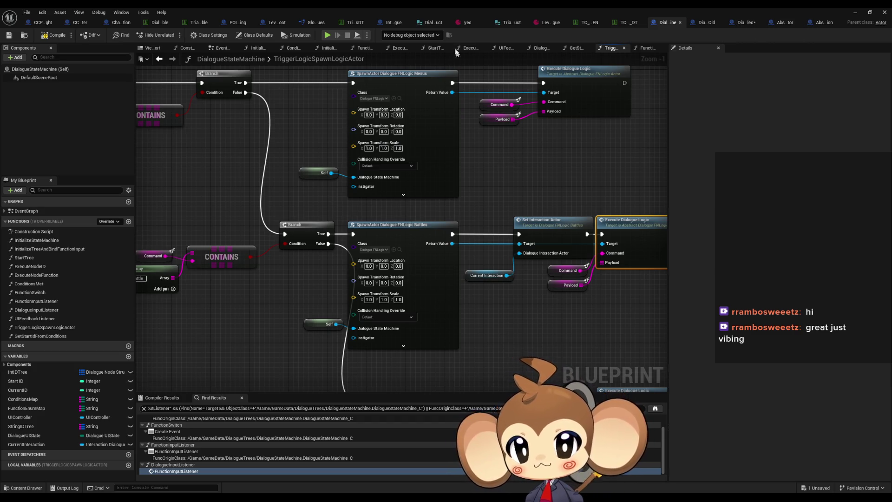
left_click(390, 23)
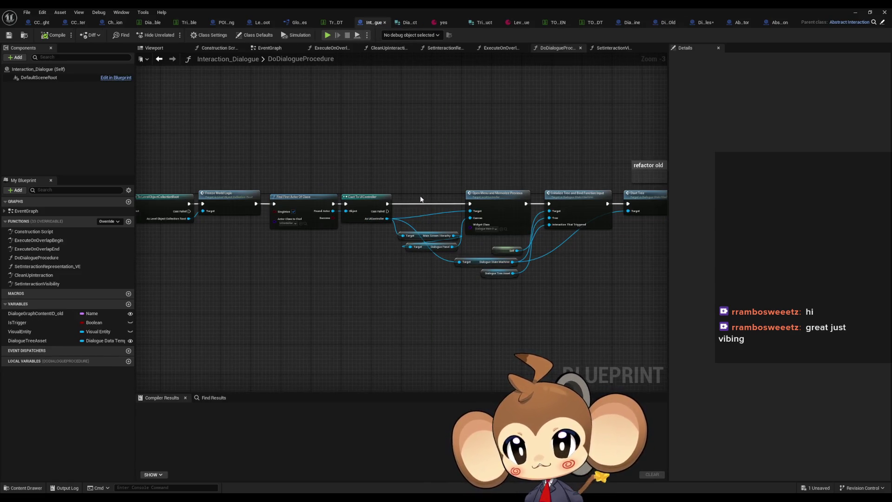
left_click(265, 23)
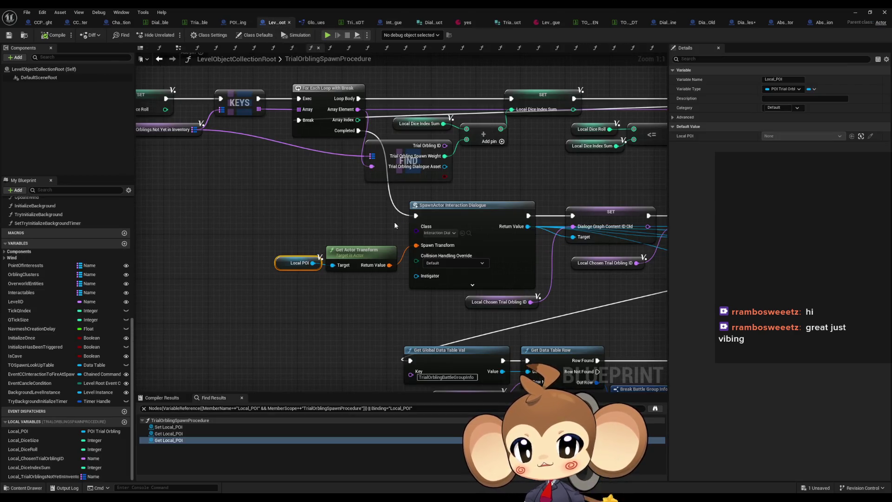
Step: Inspect the Get Base Stat Datatable Entry lookup and Break Base Stat Struct pin options, then go to DialogueStateMachine
mouse_move(228, 209)
left_mouse_down()
mouse_move(118, 121)
mouse_move(83, 114)
left_mouse_up()
left_click_drag(456, 185, 470, 260)
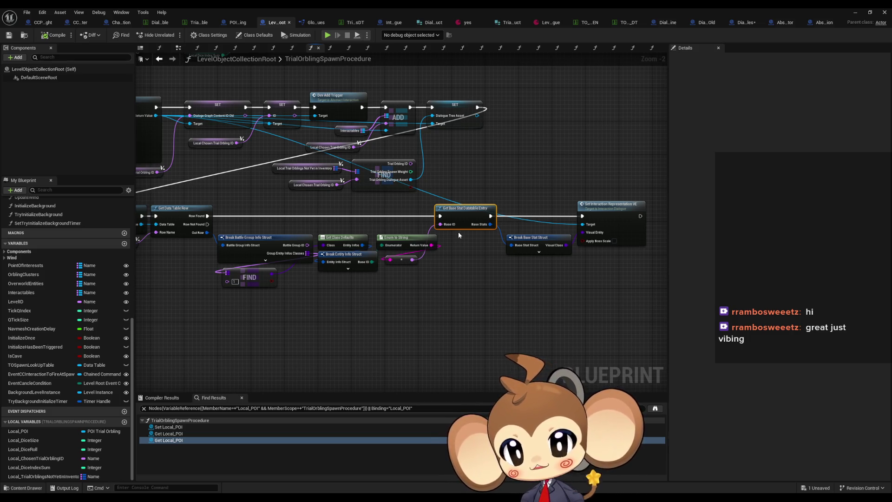
left_click_drag(459, 224, 493, 227)
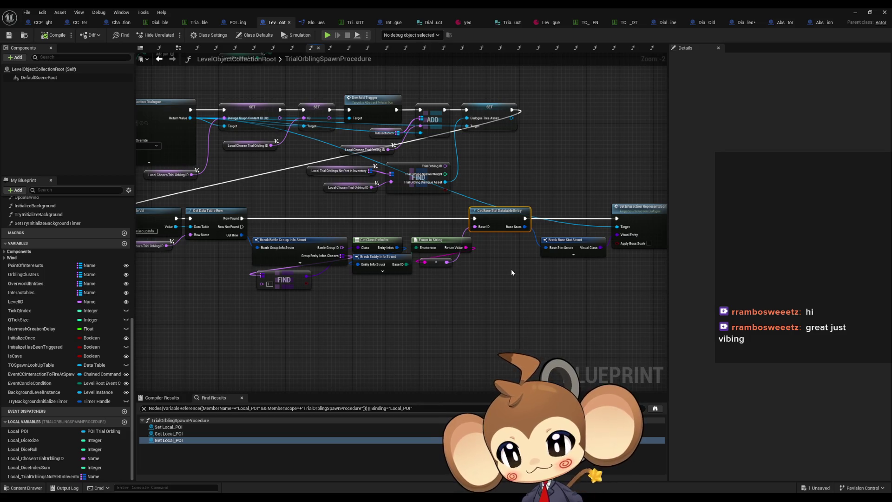
mouse_move(444, 260)
left_mouse_down()
mouse_move(564, 265)
mouse_move(457, 255)
left_mouse_up()
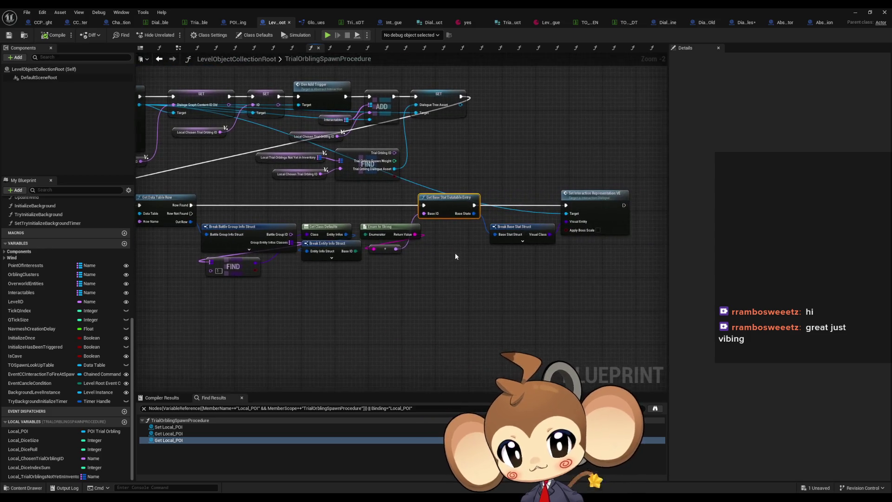
scroll(463, 228, "up", 2)
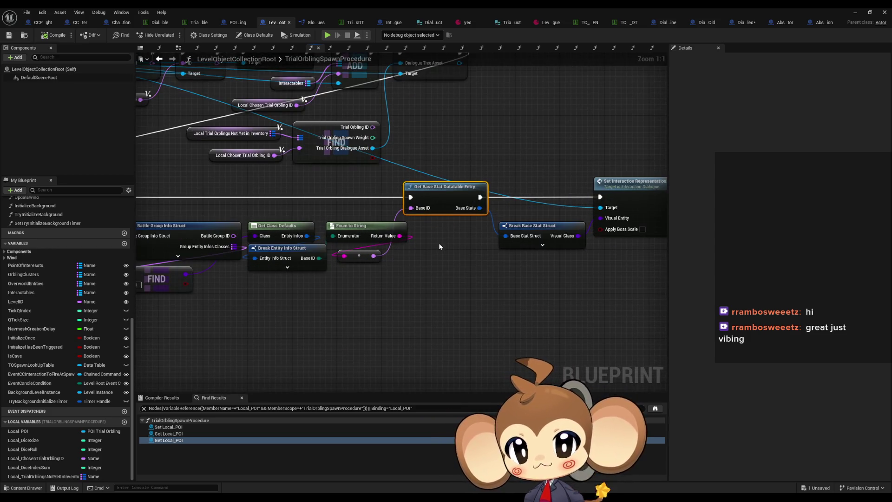
left_click(541, 229)
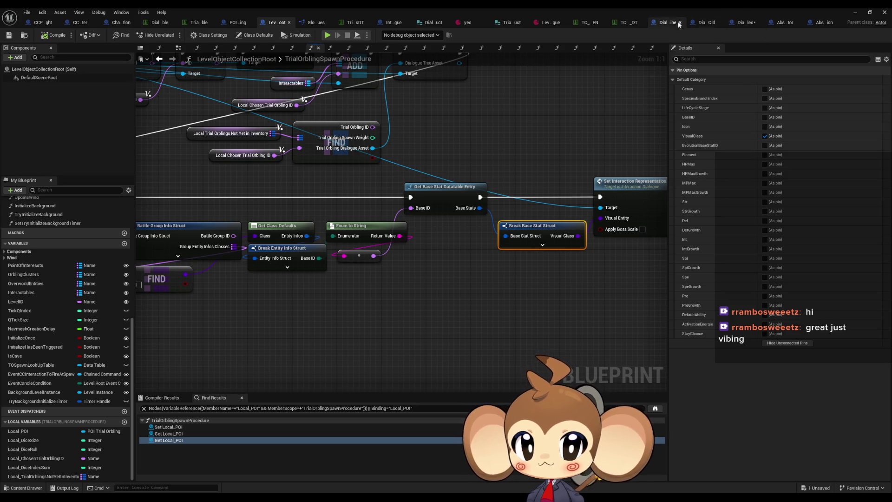
left_click(676, 22)
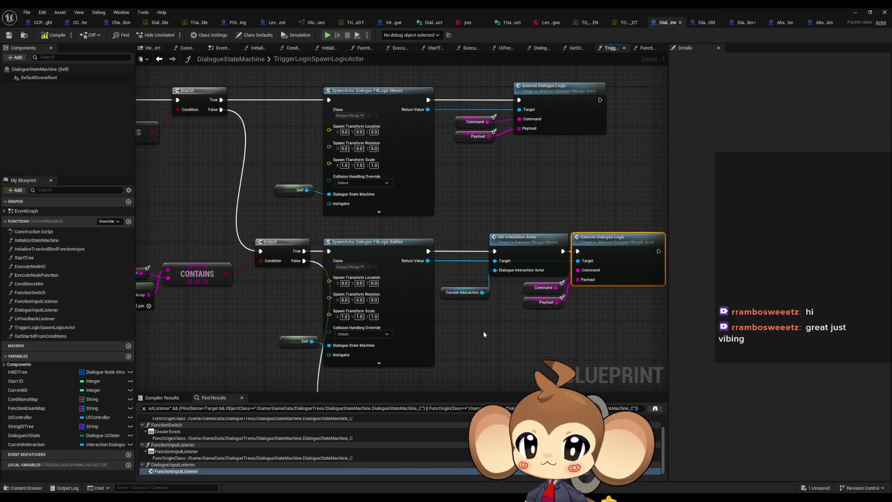